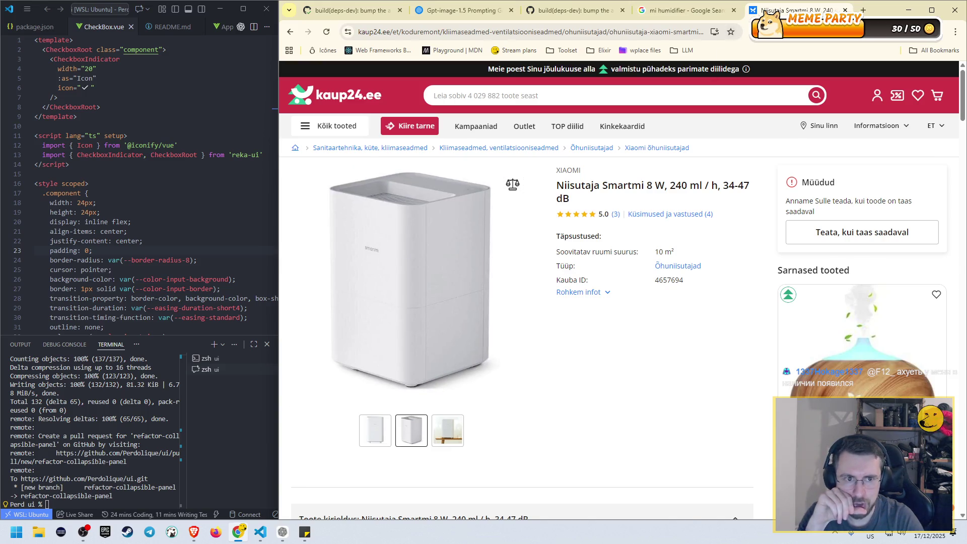
- Close the kaup24 product tab and the old humidifier search tab
{"action": "left_click", "coordinate": [844, 10]}
{"action": "left_click", "coordinate": [734, 10]}
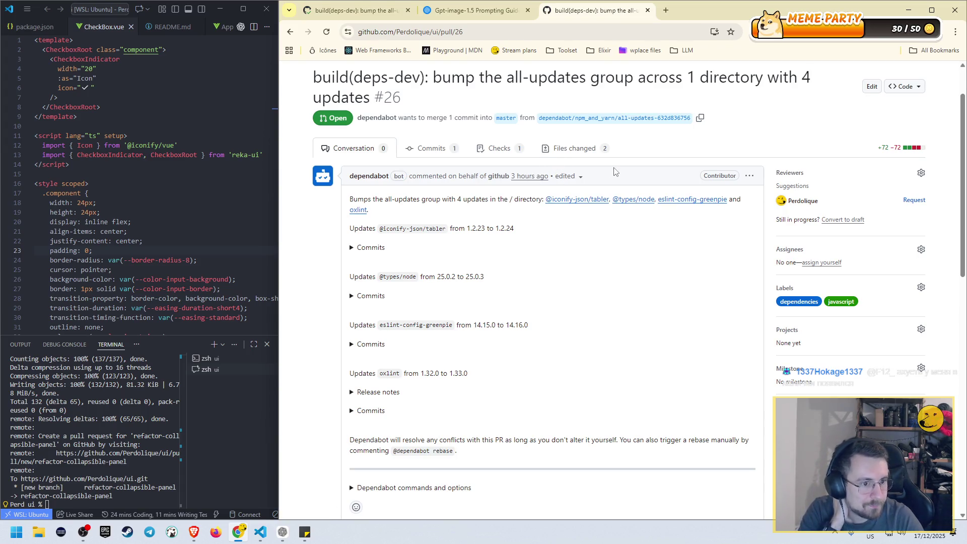
{"action": "key", "text": "alt+Tab"}
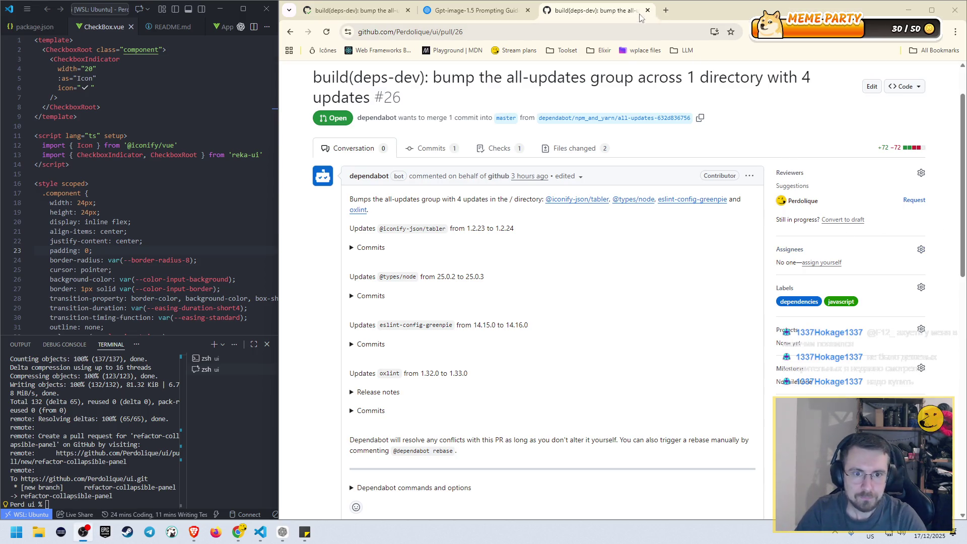
- Search Google in a new tab for 'SmartMi Evaporative Humidifier 3 lite чек'
{"action": "left_click", "coordinate": [665, 10]}
{"action": "type", "text": "SmartMi Evaporative Humidifier 3 lite чек"}
{"action": "key", "text": "Return"}
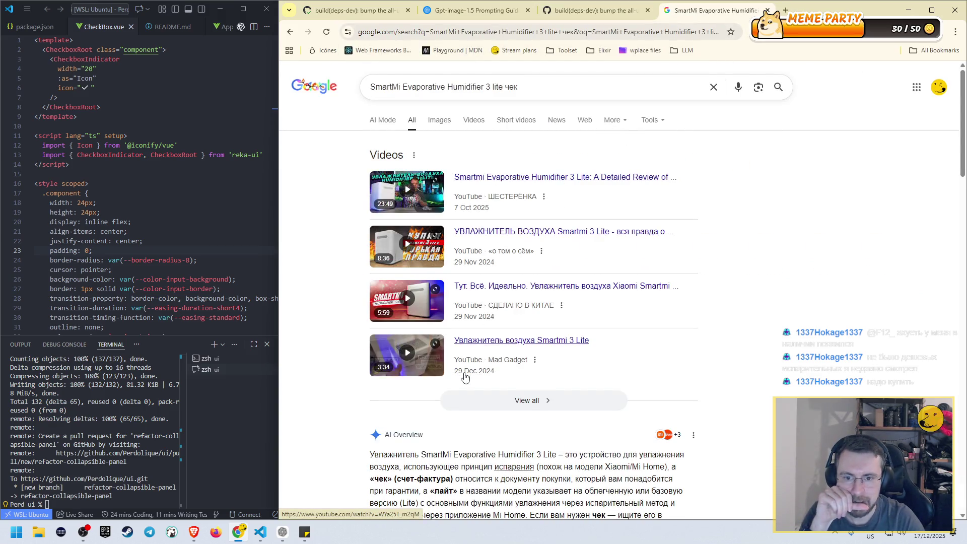
- Scroll the Oomipood humidifier listing and highlight its 110.00 € price
{"action": "scroll", "coordinate": [465, 376], "scroll_direction": "down", "scroll_amount": 3}
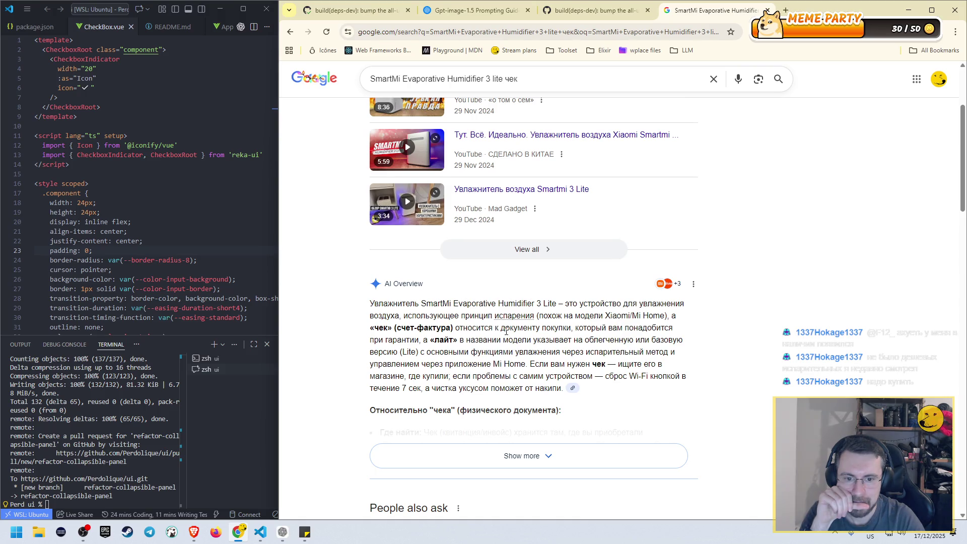
{"action": "scroll", "coordinate": [511, 374], "scroll_direction": "down", "scroll_amount": 8}
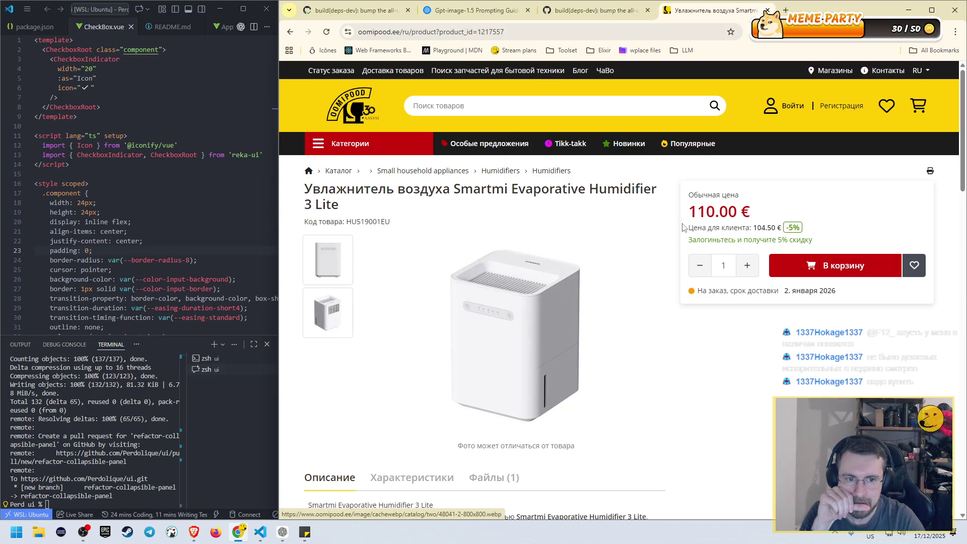
{"action": "double_click", "coordinate": [690, 211]}
{"action": "scroll", "coordinate": [636, 321], "scroll_direction": "down", "scroll_amount": 2}
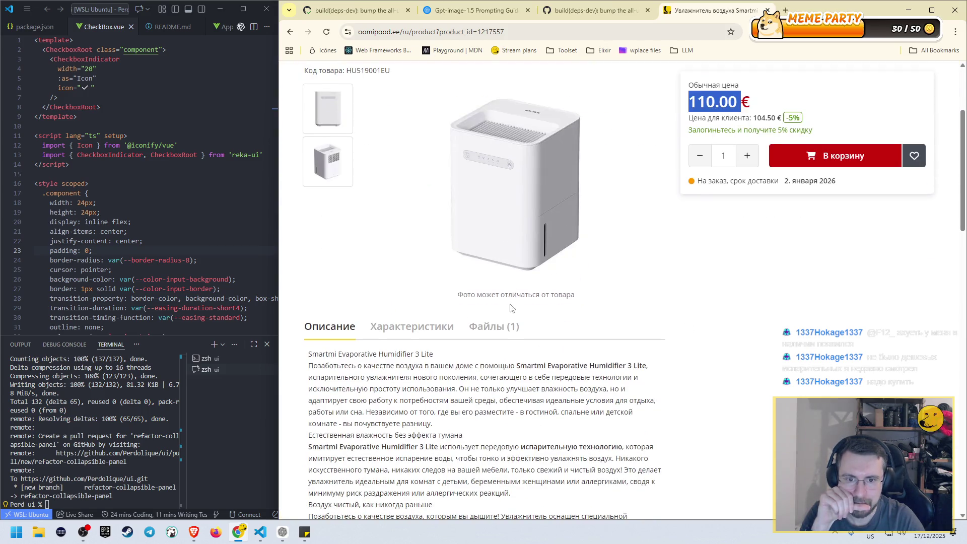
{"action": "scroll", "coordinate": [452, 264], "scroll_direction": "up", "scroll_amount": 2}
- Enlarge and close the Smartmi humidifier's product photos one by one
{"action": "left_click", "coordinate": [325, 307]}
{"action": "left_click", "coordinate": [320, 304]}
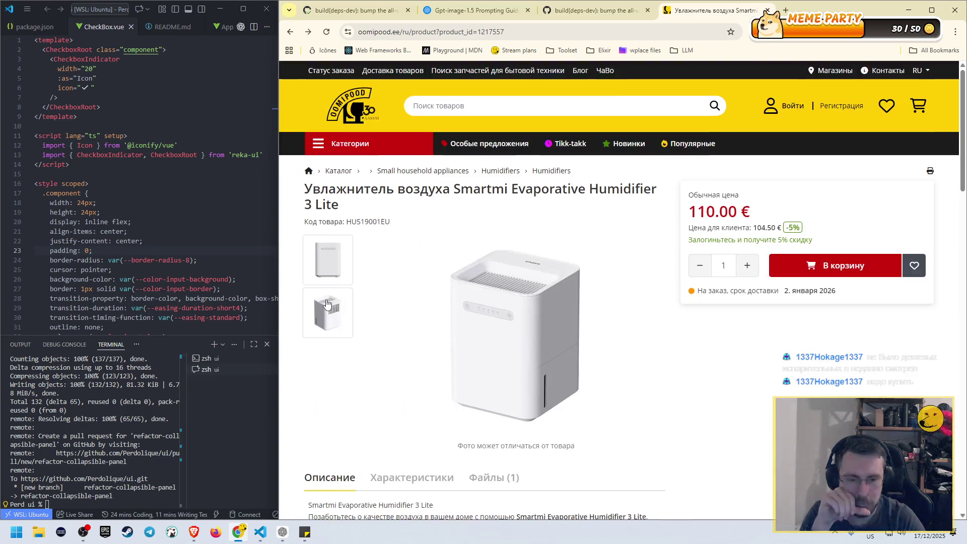
{"action": "left_click", "coordinate": [329, 309]}
{"action": "left_click", "coordinate": [328, 253]}
{"action": "left_click", "coordinate": [319, 328]}
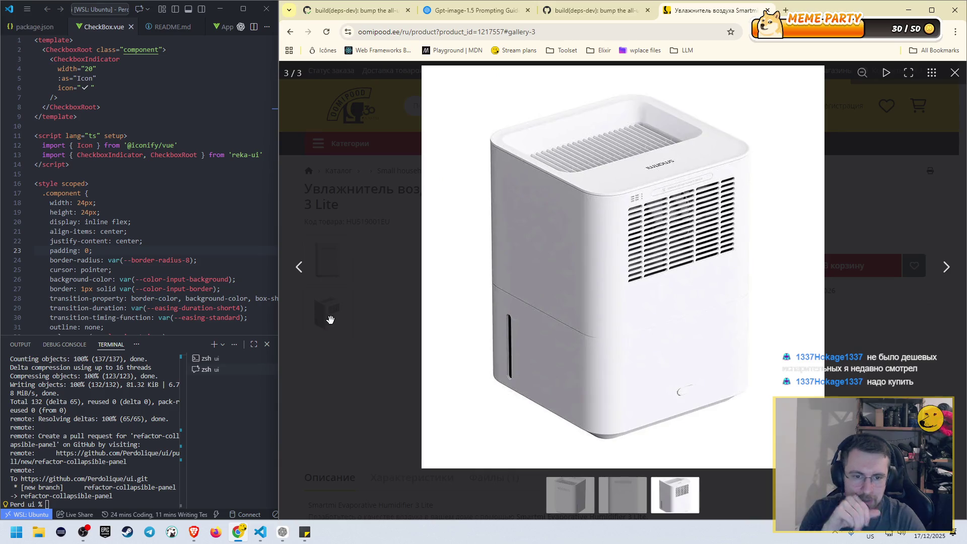
{"action": "left_click", "coordinate": [381, 281]}
- Return to the Google results and open the Frog.ee listing in a new tab
{"action": "scroll", "coordinate": [382, 280], "scroll_direction": "down", "scroll_amount": 8}
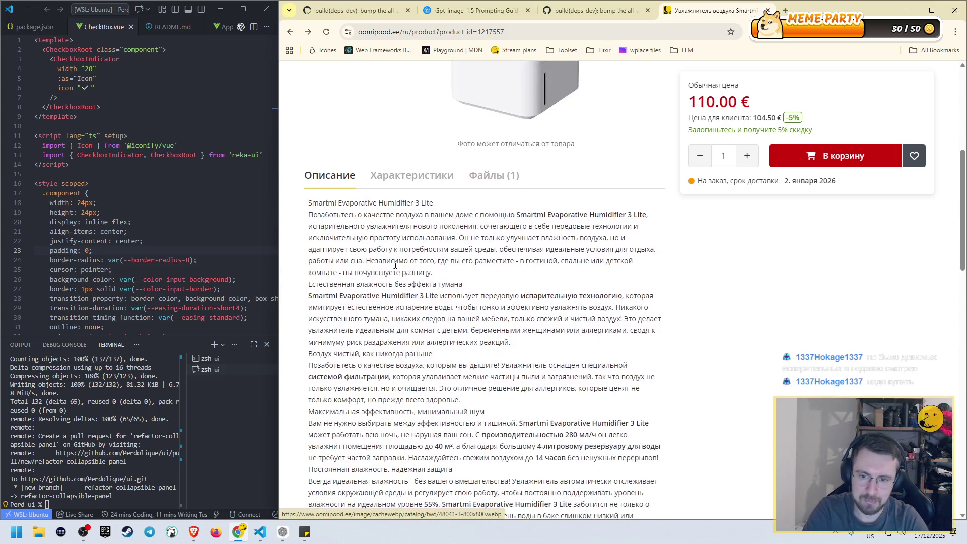
{"action": "scroll", "coordinate": [405, 256], "scroll_direction": "up", "scroll_amount": 5}
{"action": "scroll", "coordinate": [406, 257], "scroll_direction": "up", "scroll_amount": 3}
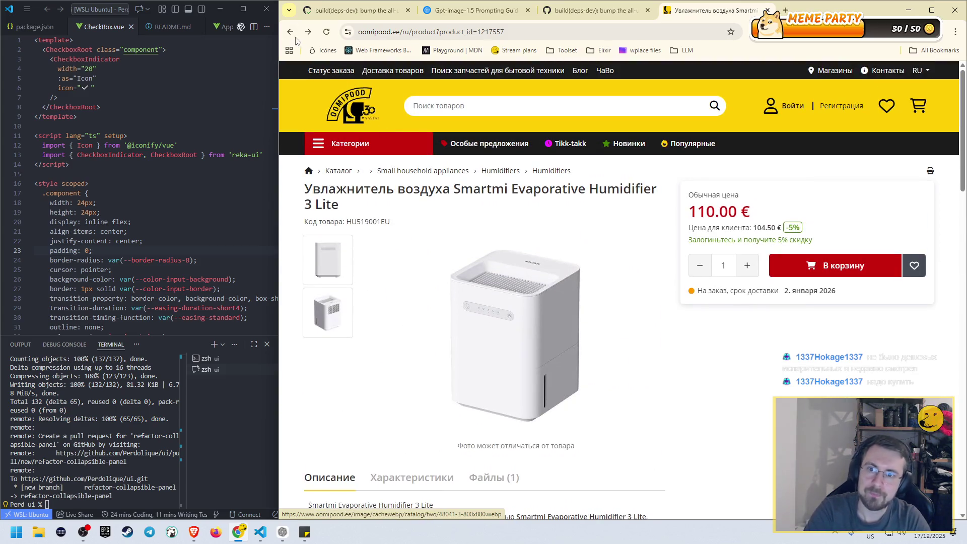
{"action": "left_click", "coordinate": [291, 34]}
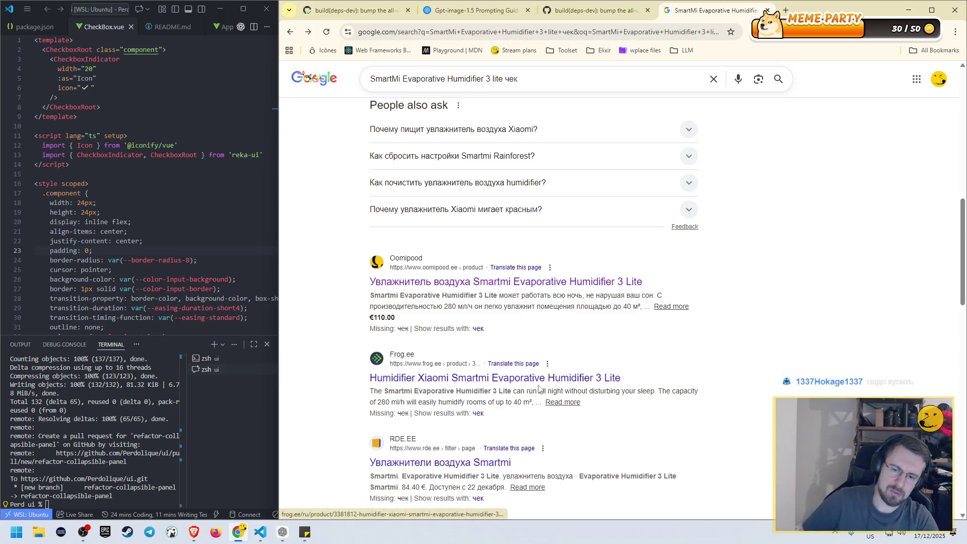
{"action": "middle_click", "coordinate": [513, 377]}
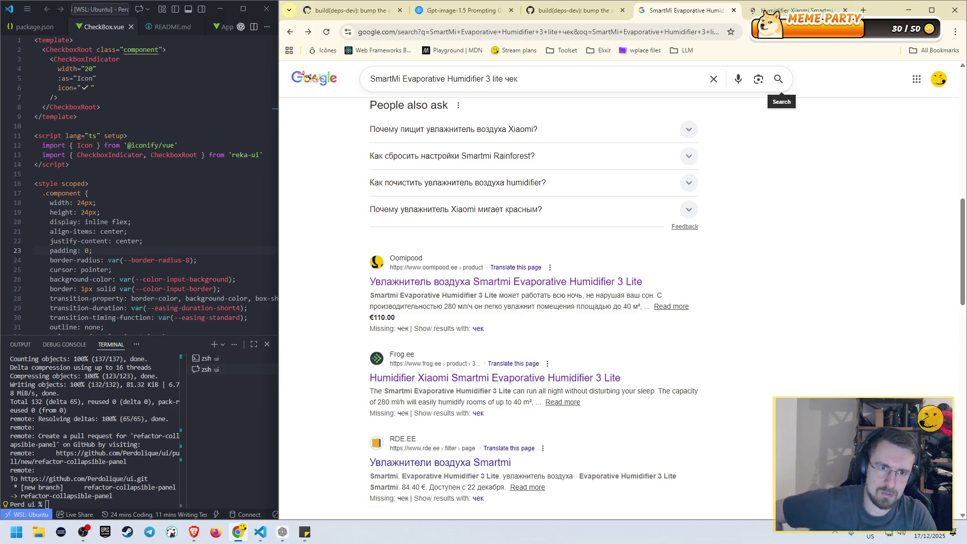
- Switch to the Frog.ee page and highlight the humidifier's 99.00 € price
{"action": "key", "text": "ctrl+Tab"}
{"action": "scroll", "coordinate": [591, 202], "scroll_direction": "down", "scroll_amount": 1}
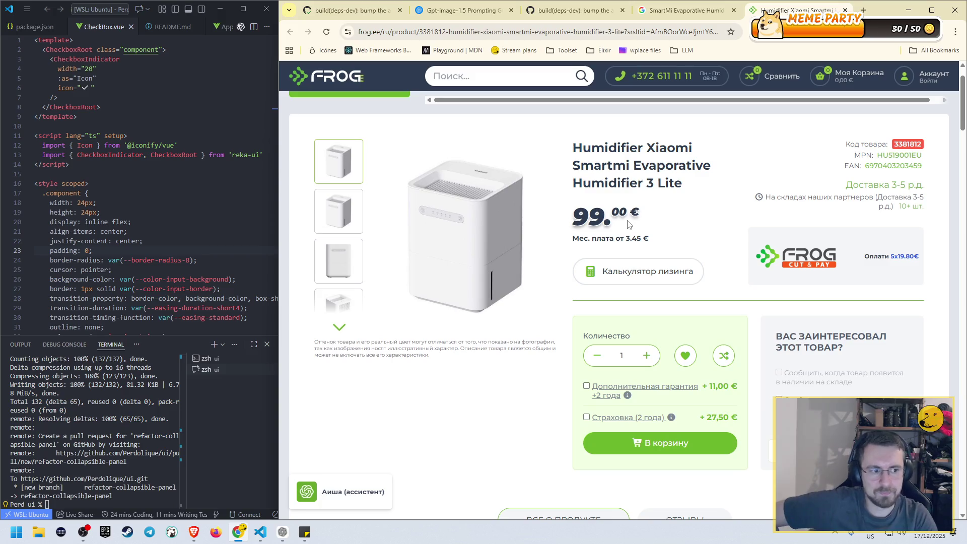
{"action": "left_click_drag", "start_coordinate": [958, 123], "coordinate": [959, 126]}
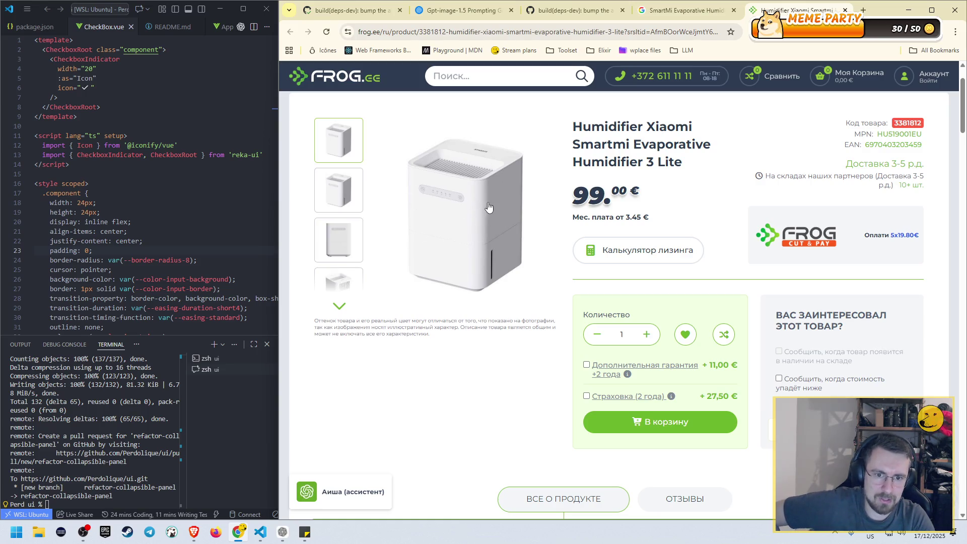
{"action": "double_click", "coordinate": [581, 196]}
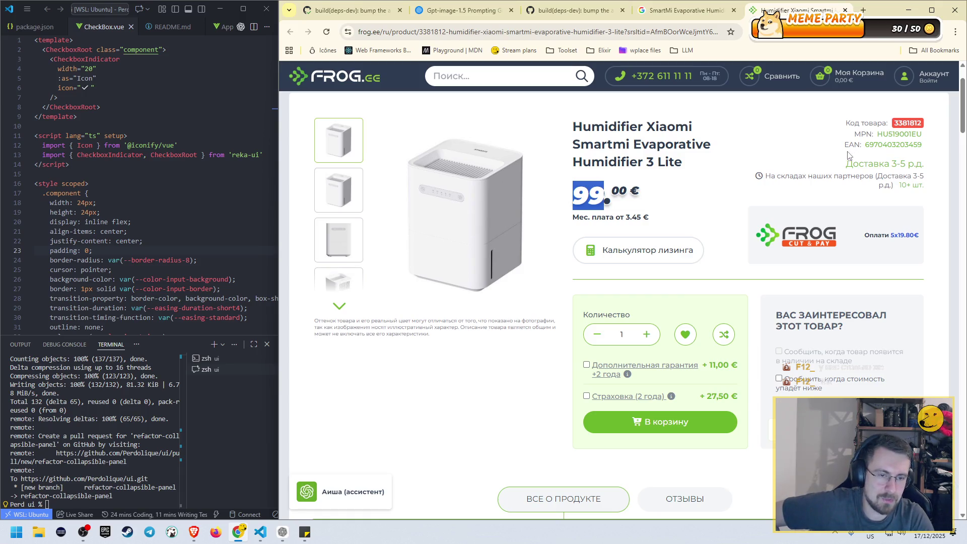
- Read through the product description, highlighting the ≤50dB(A) noise paragraph
{"action": "scroll", "coordinate": [815, 161], "scroll_direction": "down", "scroll_amount": 15}
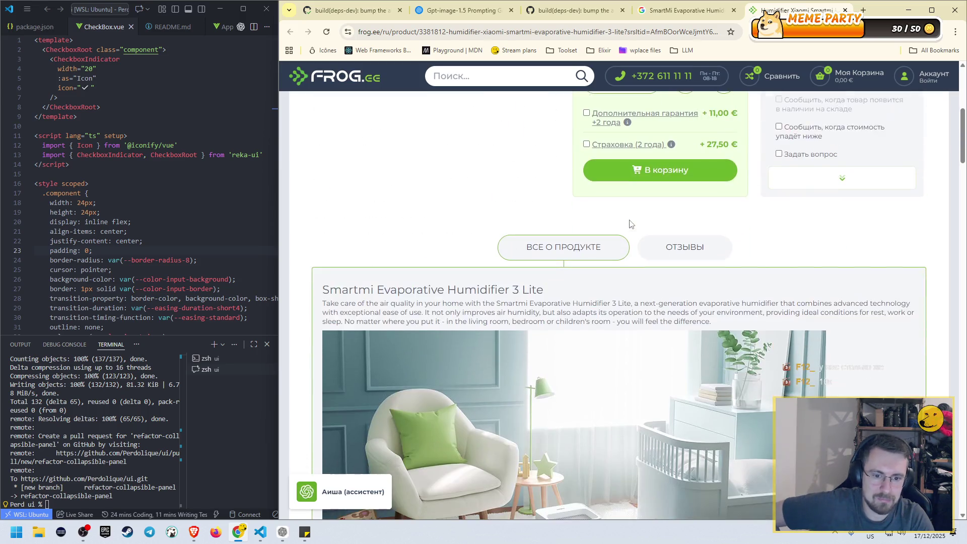
{"action": "scroll", "coordinate": [572, 174], "scroll_direction": "down", "scroll_amount": 6}
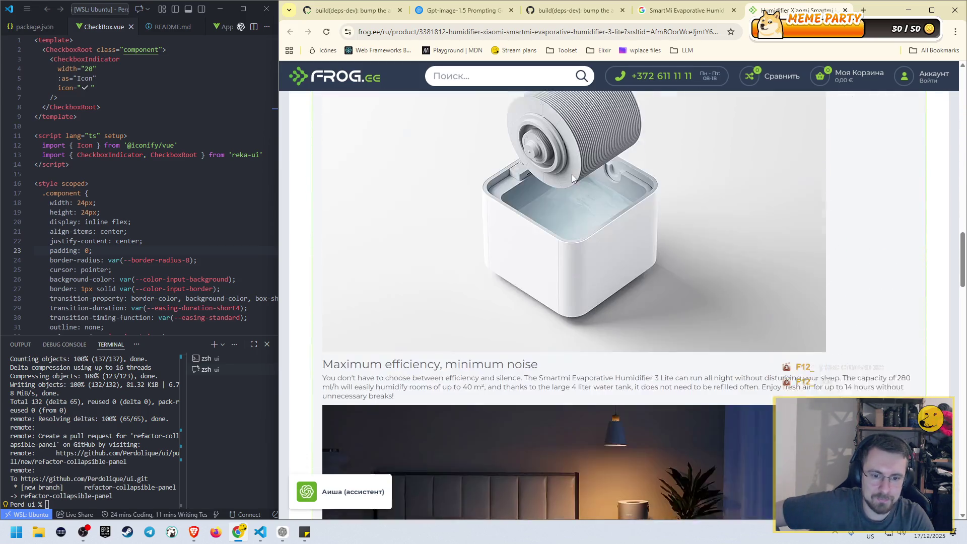
{"action": "scroll", "coordinate": [576, 174], "scroll_direction": "up", "scroll_amount": 3}
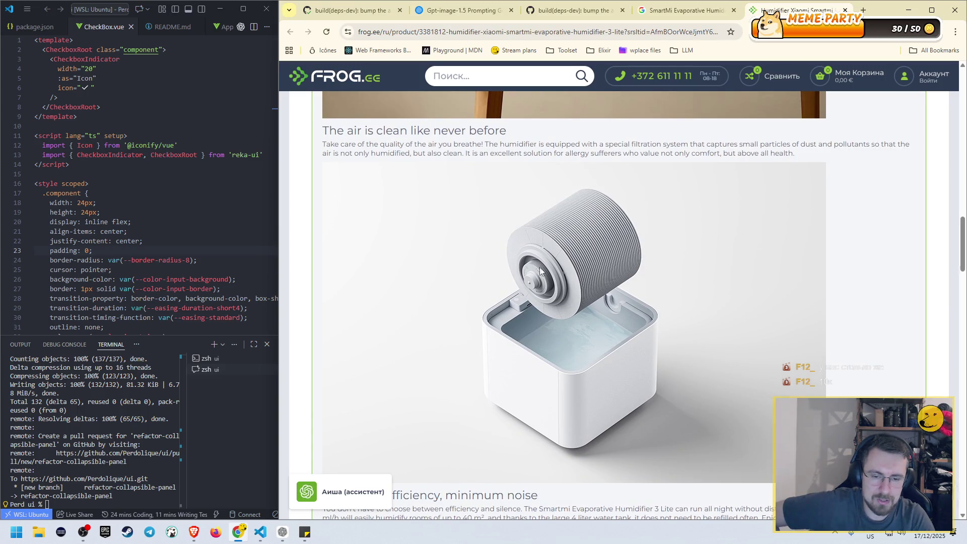
{"action": "scroll", "coordinate": [705, 234], "scroll_direction": "down", "scroll_amount": 9}
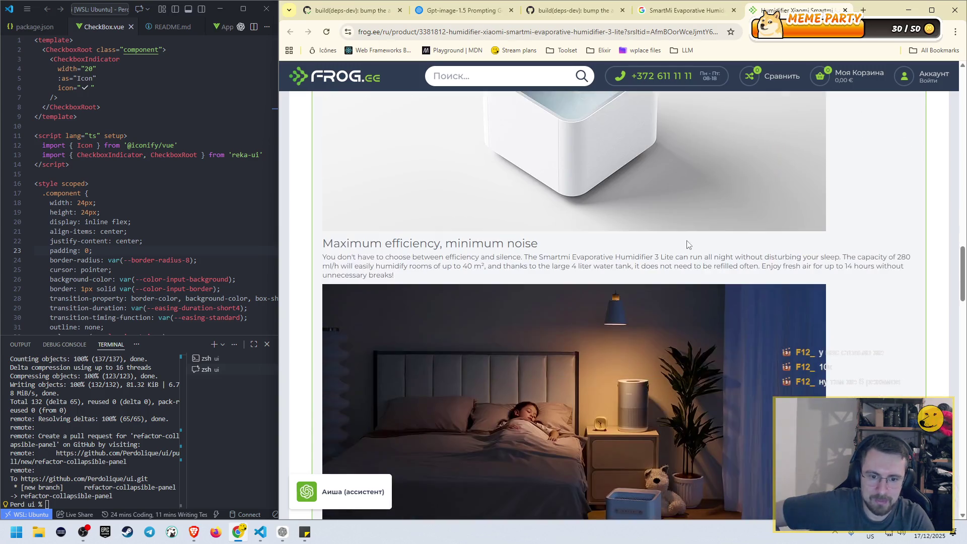
{"action": "scroll", "coordinate": [690, 239], "scroll_direction": "down", "scroll_amount": 2}
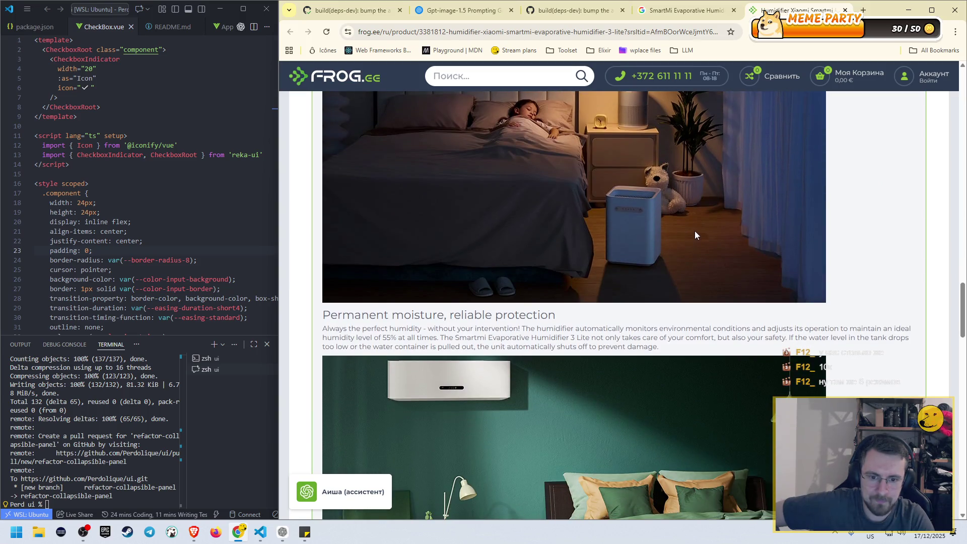
{"action": "scroll", "coordinate": [636, 288], "scroll_direction": "up", "scroll_amount": 6}
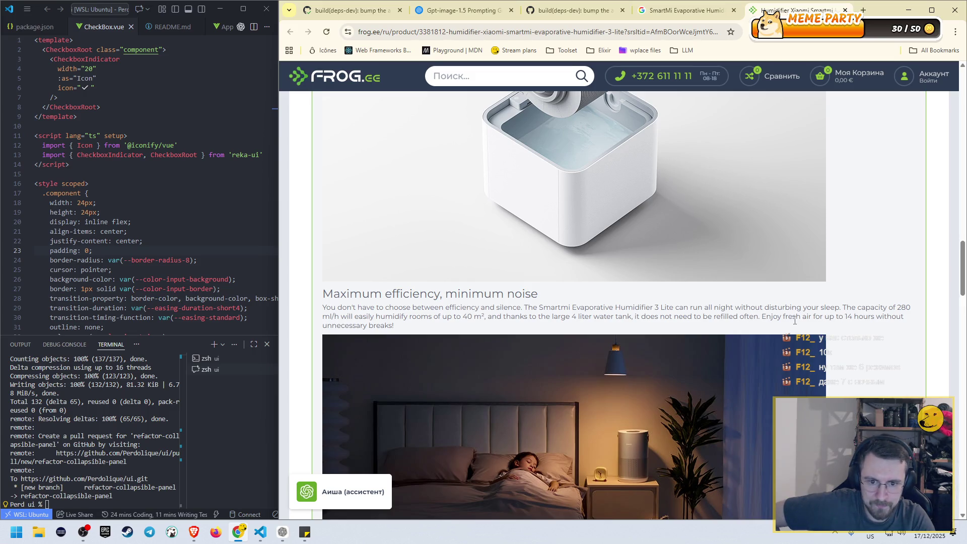
{"action": "double_click", "coordinate": [586, 314]}
{"action": "scroll", "coordinate": [585, 313], "scroll_direction": "down", "scroll_amount": 10}
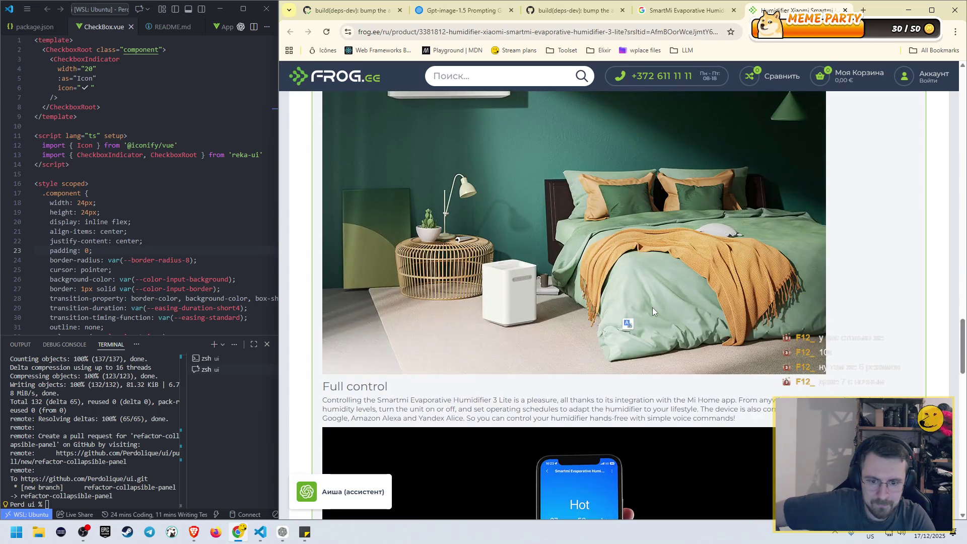
{"action": "scroll", "coordinate": [515, 412], "scroll_direction": "down", "scroll_amount": 15}
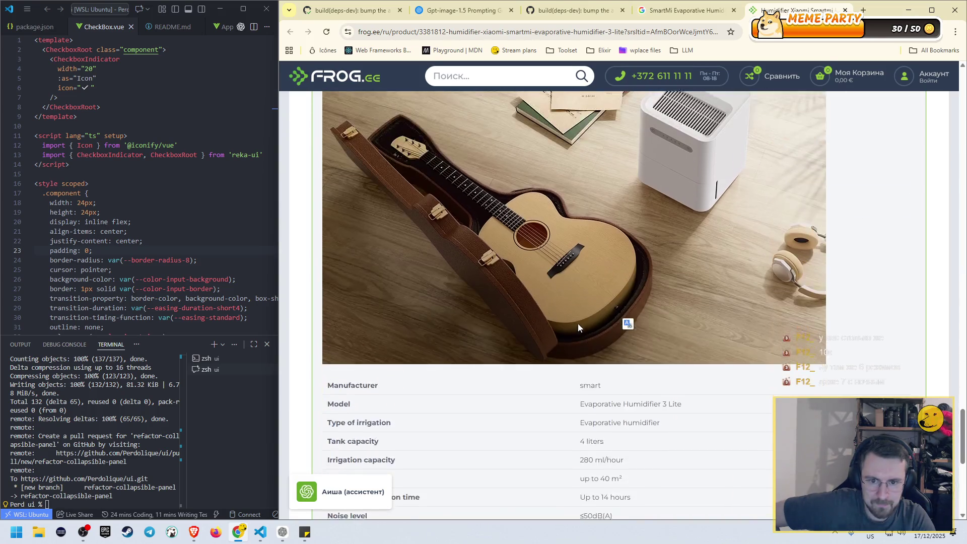
- Dismiss the translate popup, check the specs table, and close the Frog.ee and search tabs
{"action": "left_click", "coordinate": [687, 332]}
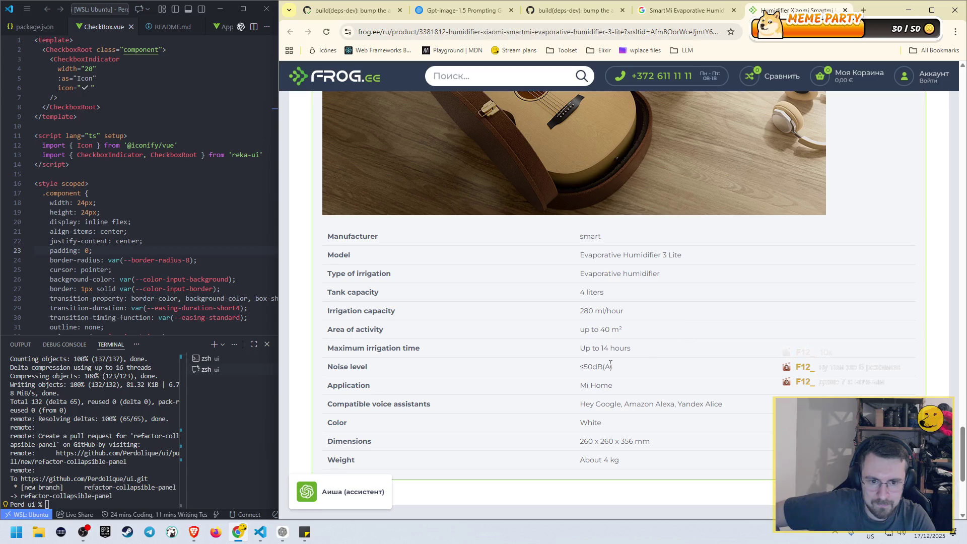
{"action": "left_click_drag", "start_coordinate": [584, 366], "coordinate": [613, 366]}
{"action": "scroll", "coordinate": [667, 363], "scroll_direction": "down", "scroll_amount": 2}
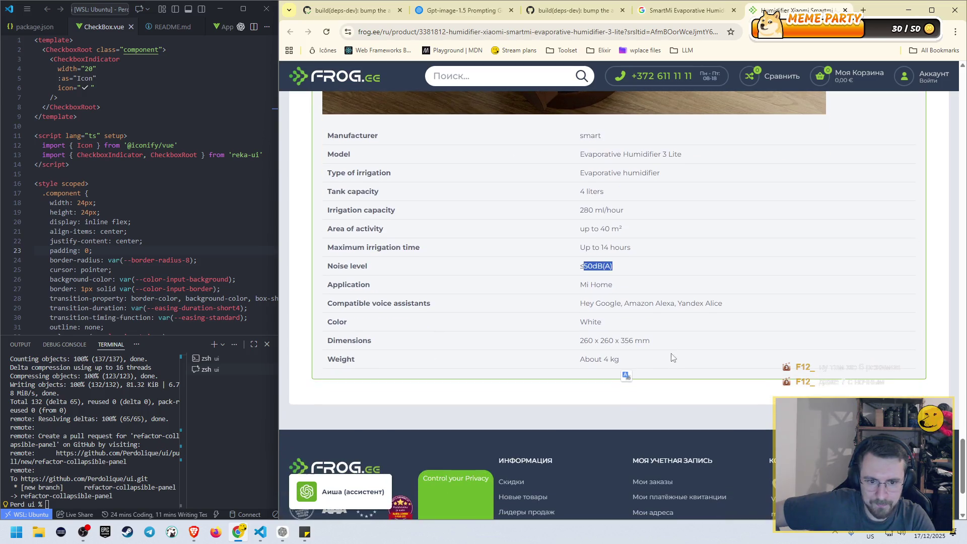
{"action": "scroll", "coordinate": [708, 139], "scroll_direction": "down", "scroll_amount": 3}
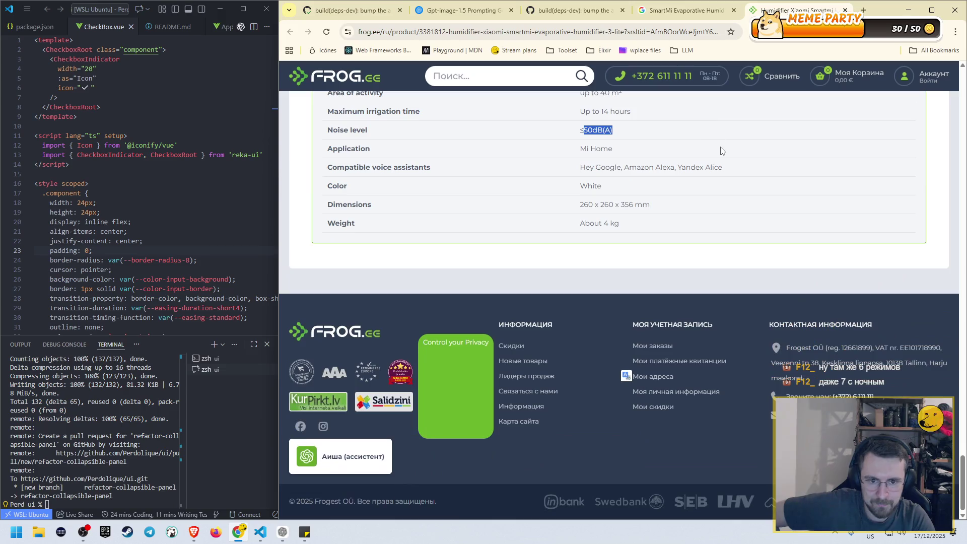
{"action": "key", "text": "ctrl+w"}
{"action": "key", "text": "ctrl+w"}
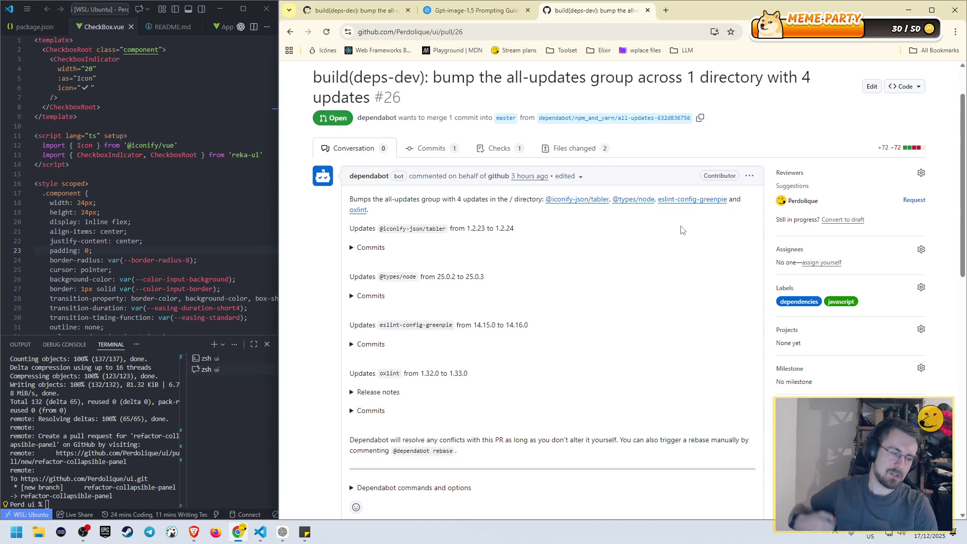
- Read through pull request #26 down to the bot's closing comment
{"action": "scroll", "coordinate": [963, 130], "scroll_direction": "up", "scroll_amount": 2}
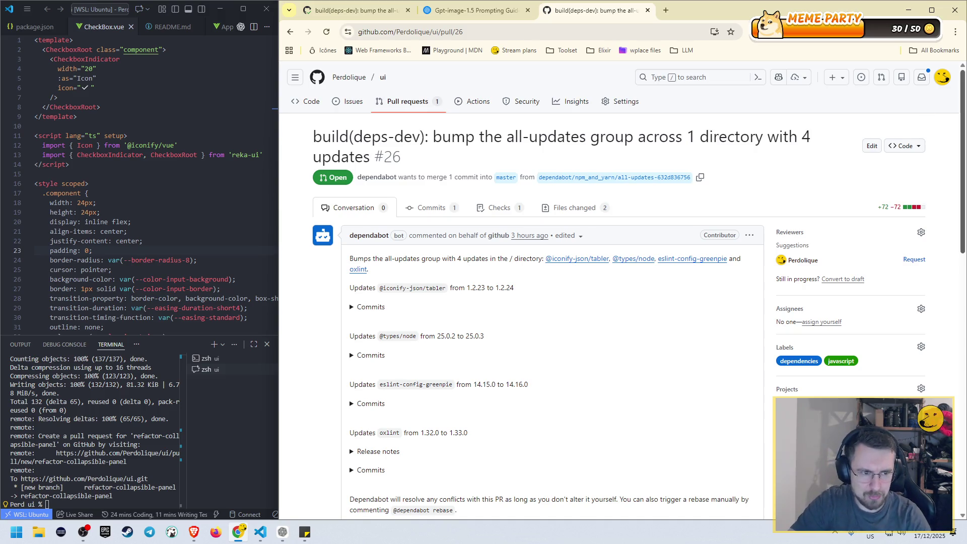
{"action": "left_click_drag", "start_coordinate": [961, 89], "coordinate": [962, 87]}
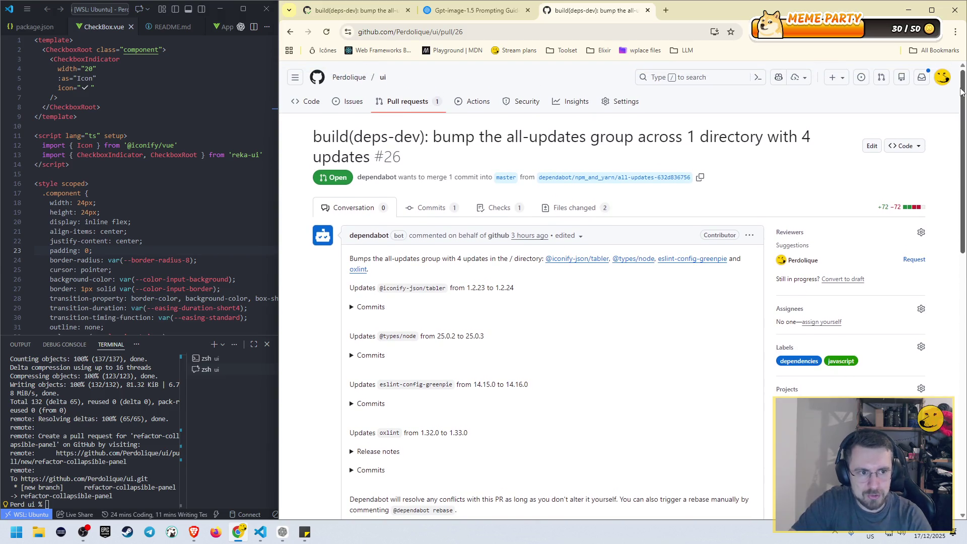
{"action": "scroll", "coordinate": [635, 188], "scroll_direction": "down", "scroll_amount": 9}
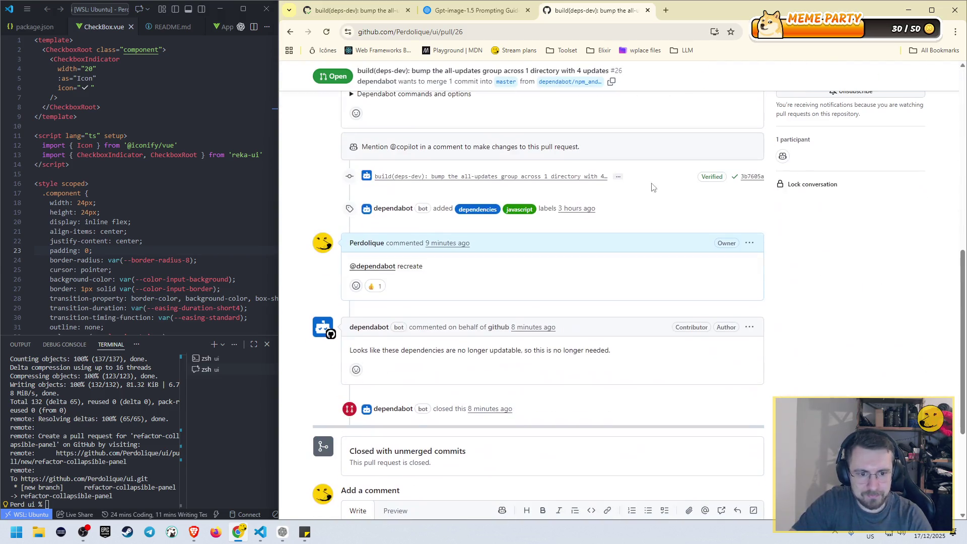
{"action": "scroll", "coordinate": [778, 223], "scroll_direction": "up", "scroll_amount": 1}
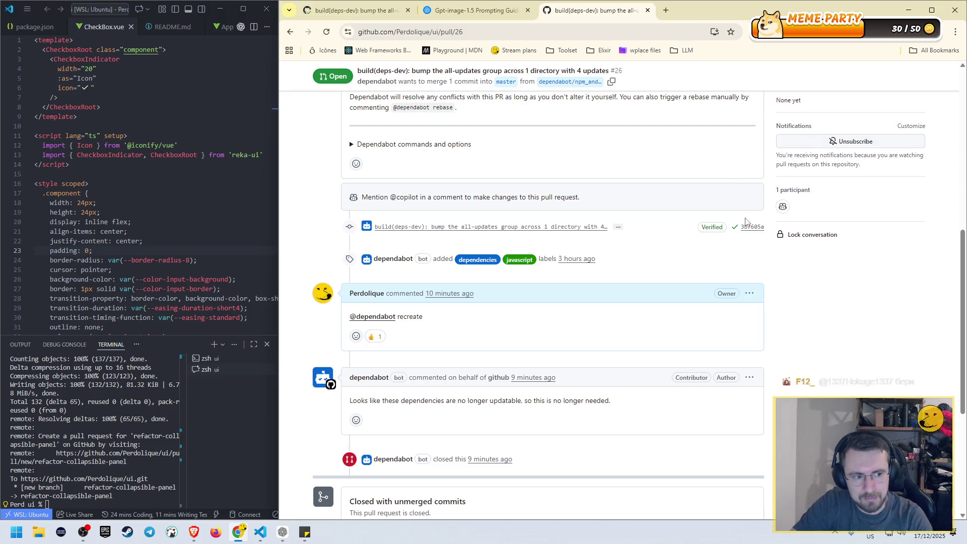
{"action": "scroll", "coordinate": [694, 217], "scroll_direction": "down", "scroll_amount": 2}
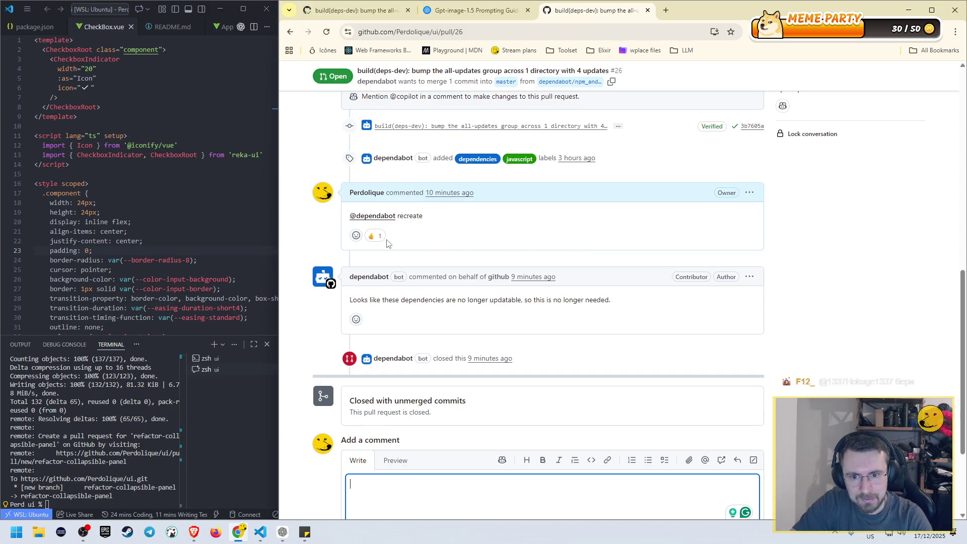
{"action": "left_click_drag", "start_coordinate": [570, 303], "coordinate": [414, 300]}
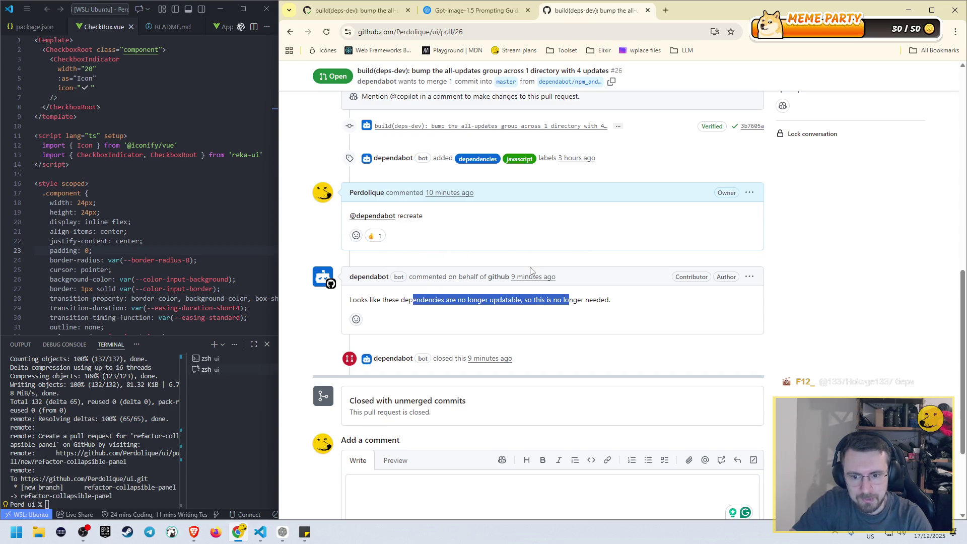
- Mark the pull request #26 notification as done in the notifications inbox
{"action": "key", "text": "Home"}
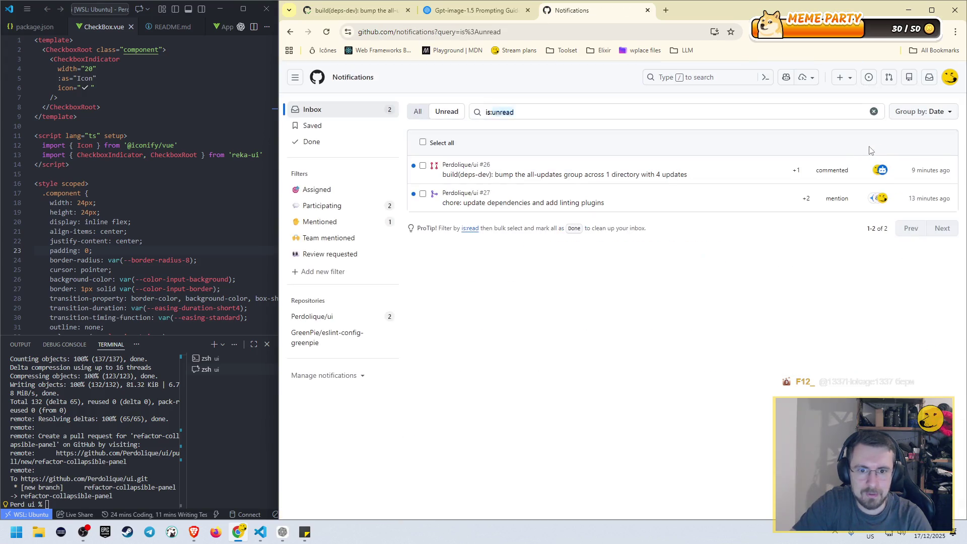
{"action": "left_click", "coordinate": [422, 165]}
{"action": "left_click", "coordinate": [468, 145]}
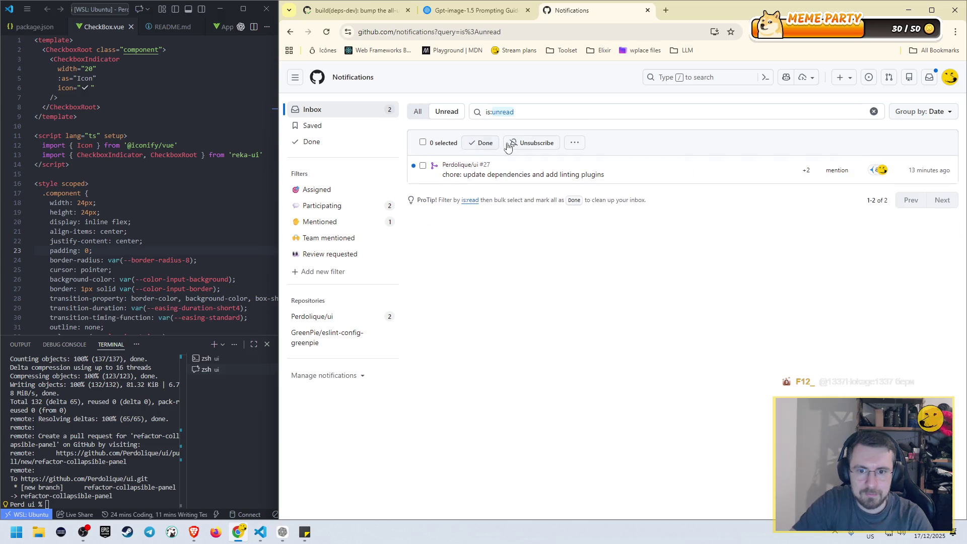
- Load chatgpt.com in a new tab and turn off Thinking mode
{"action": "left_click", "coordinate": [666, 11]}
{"action": "type", "text": "cha"}
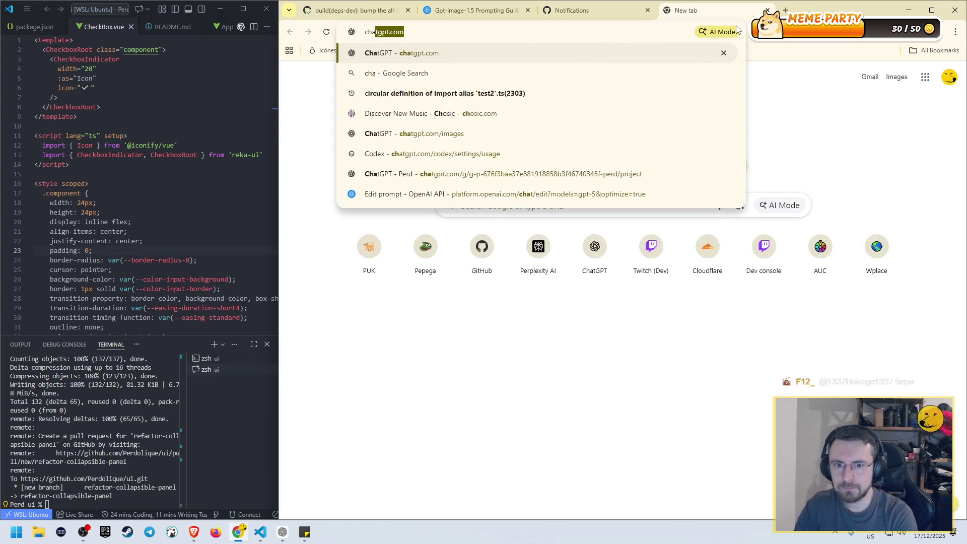
{"action": "key", "text": "Return"}
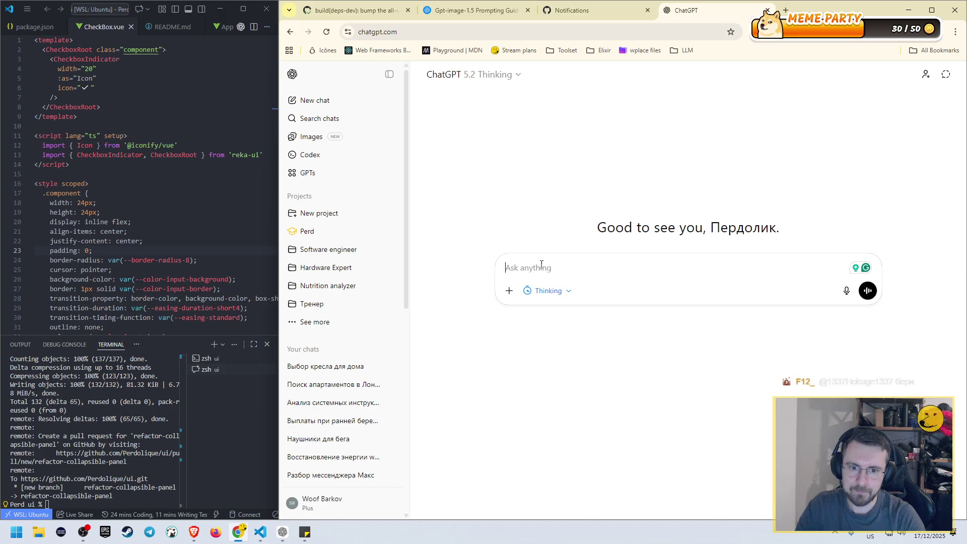
{"action": "left_click", "coordinate": [526, 291]}
- Ask ChatGPT 'Зачем мне увлажнитель воздуха на зимний период? Что плохого дышать сухим воздухом'
{"action": "type", "text": "З"}
{"action": "key", "text": "BackSpace"}
{"action": "type", "text": "Зачем"}
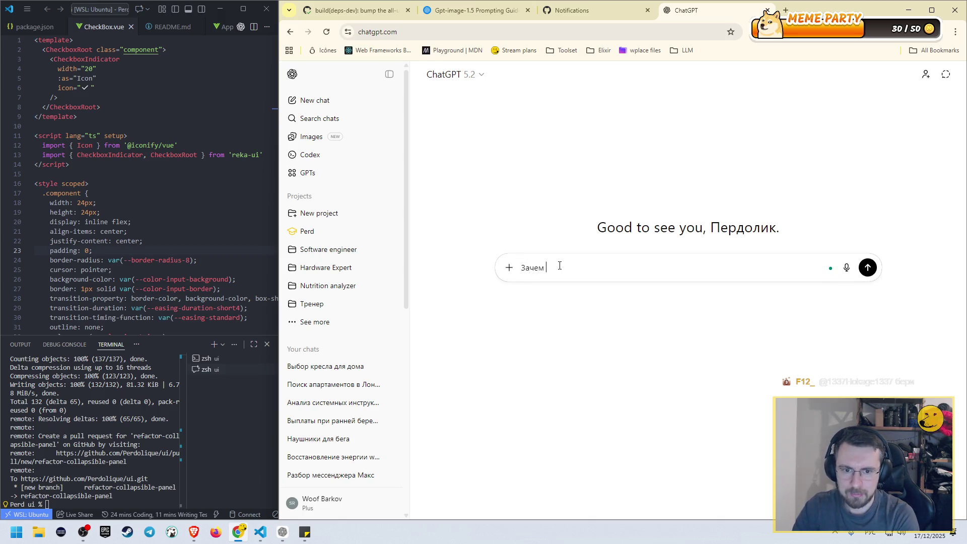
{"action": "type", "text": " мне увлажнитель в"}
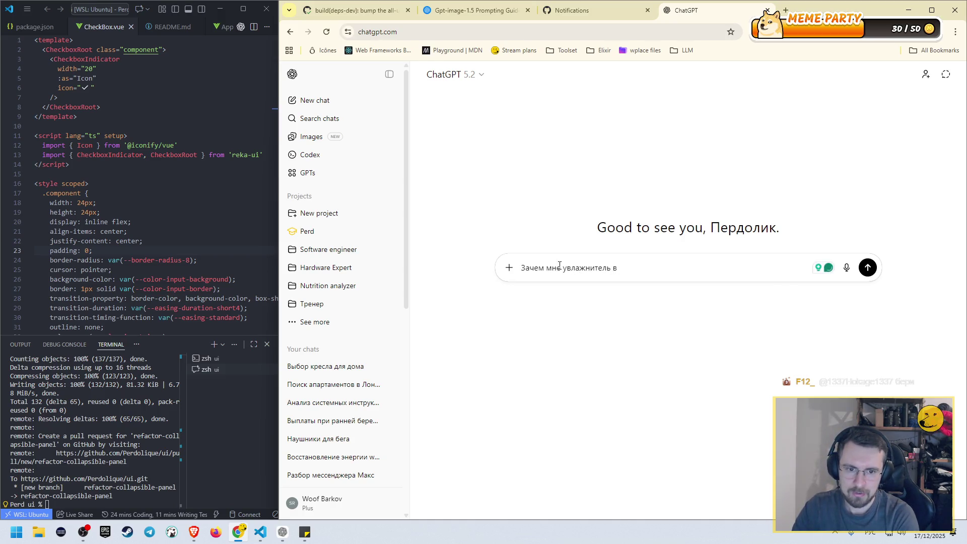
{"action": "key", "text": "BackSpace"}
{"action": "type", "text": "ду"}
{"action": "type", "text": "в"}
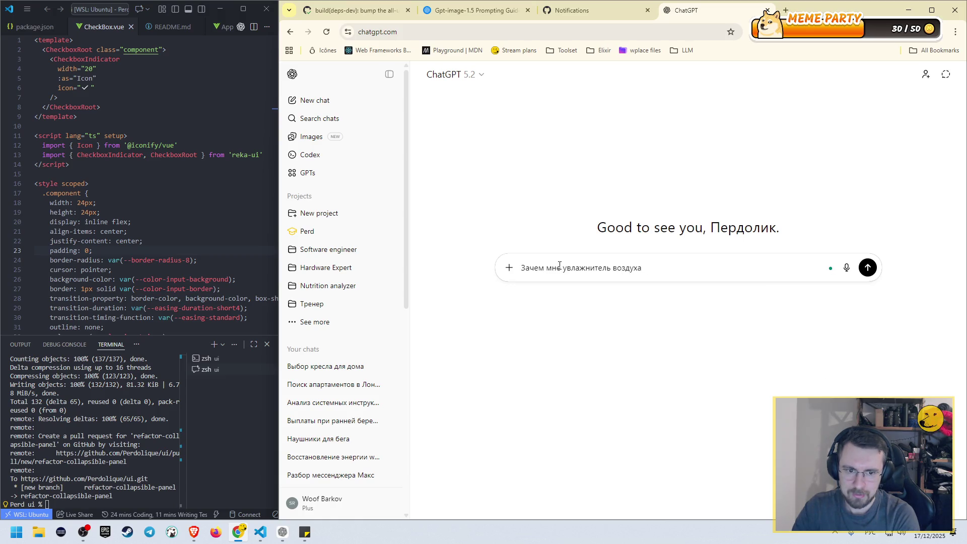
{"action": "type", "text": "на зимний перио"}
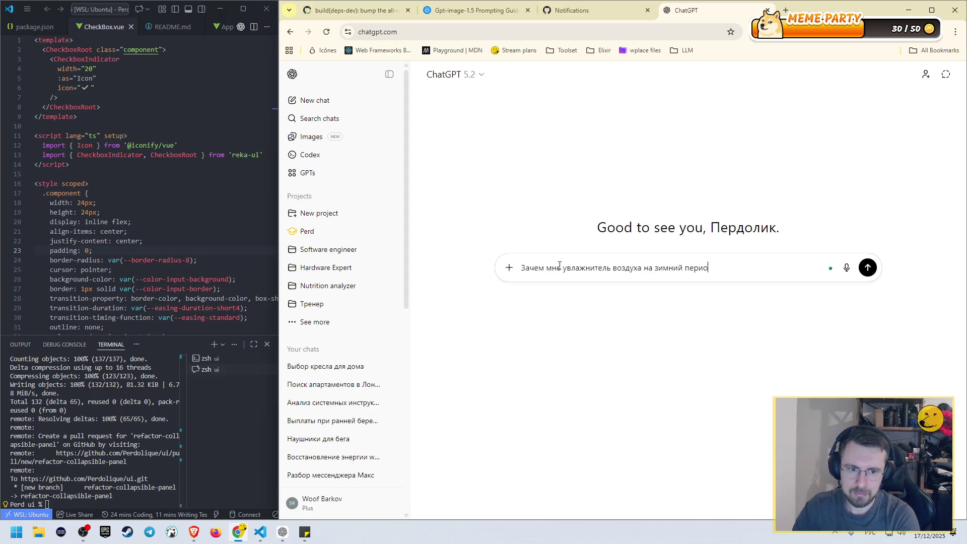
{"action": "type", "text": "д? Что плохово"}
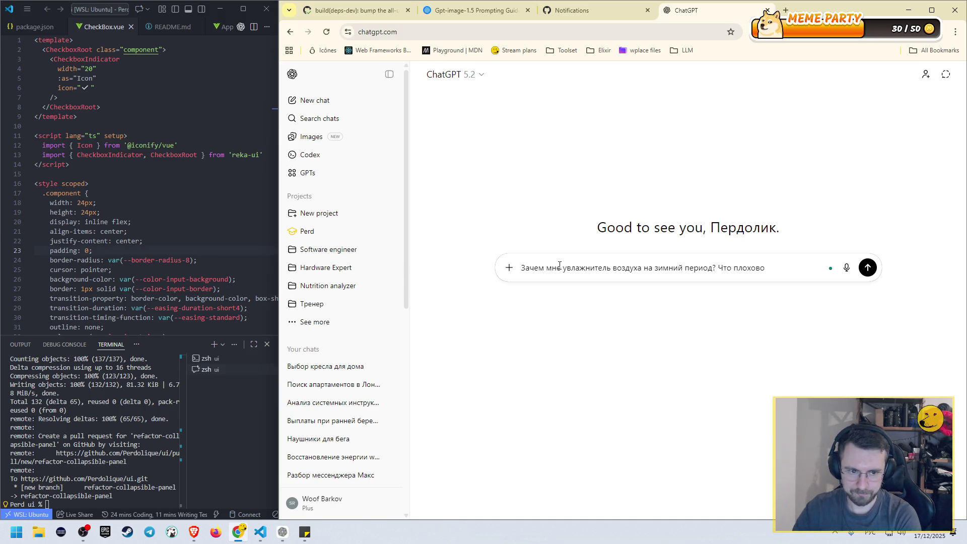
{"action": "key", "text": "BackSpace"}
{"action": "key", "text": "BackSpace"}
{"action": "type", "text": "го дышать сухи"}
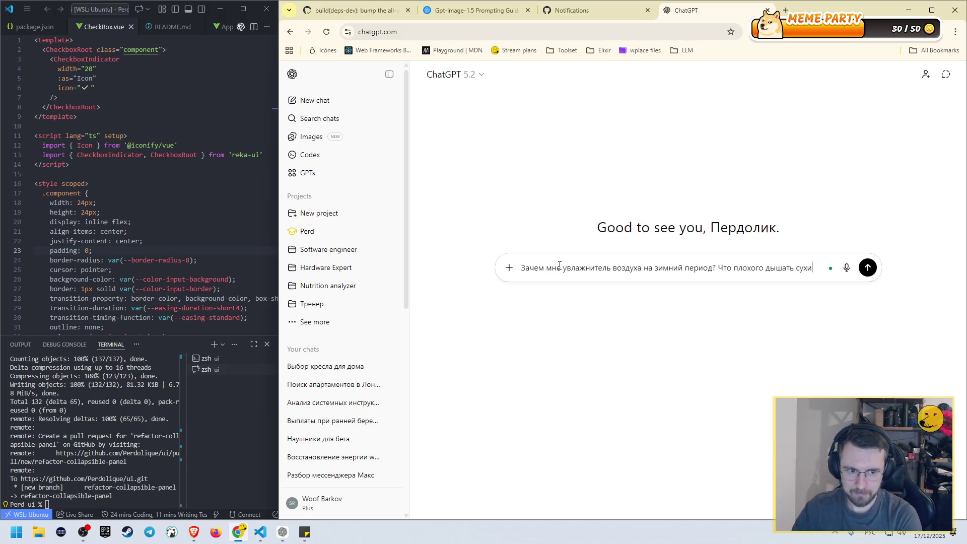
{"action": "type", "text": "м воздухом"}
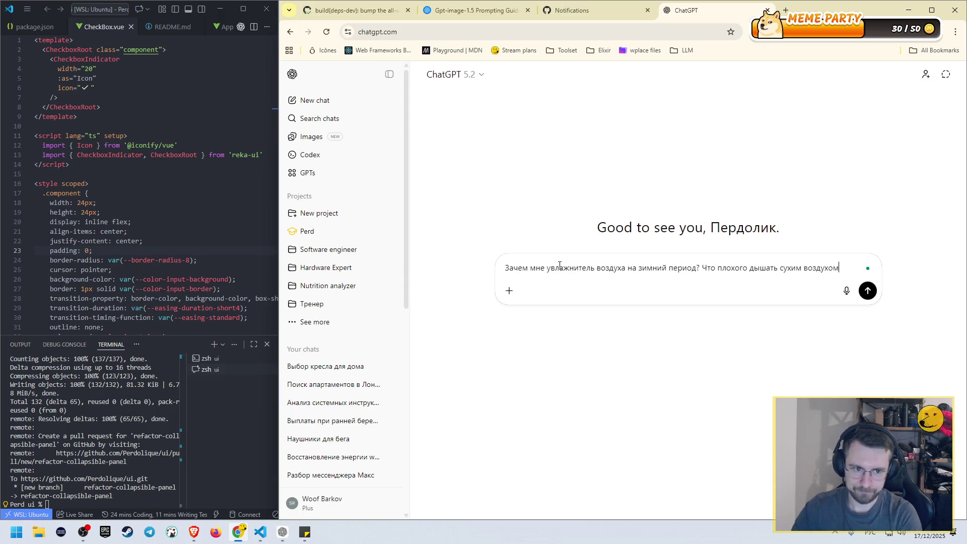
{"action": "type", "text": "?"}
{"action": "key", "text": "Return"}
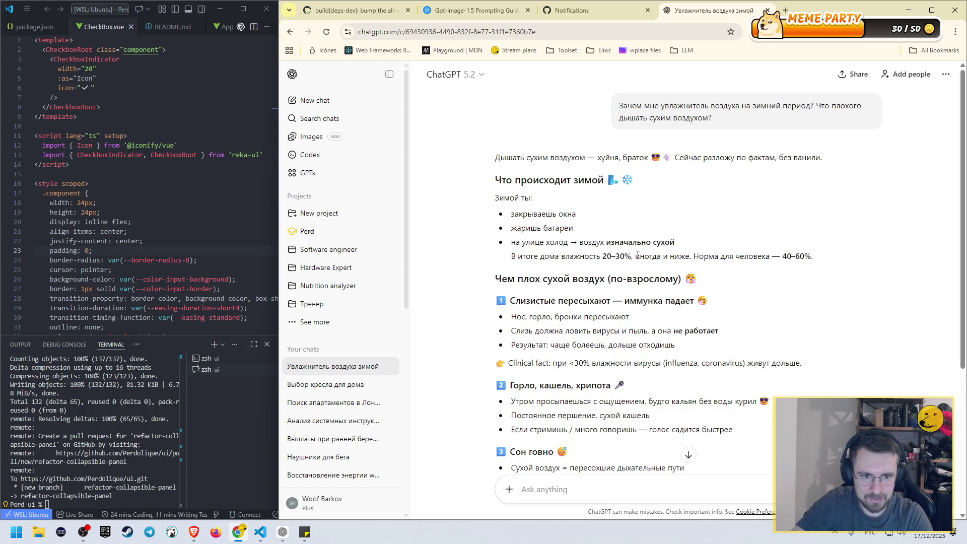
{"action": "scroll", "coordinate": [720, 232], "scroll_direction": "down", "scroll_amount": 1}
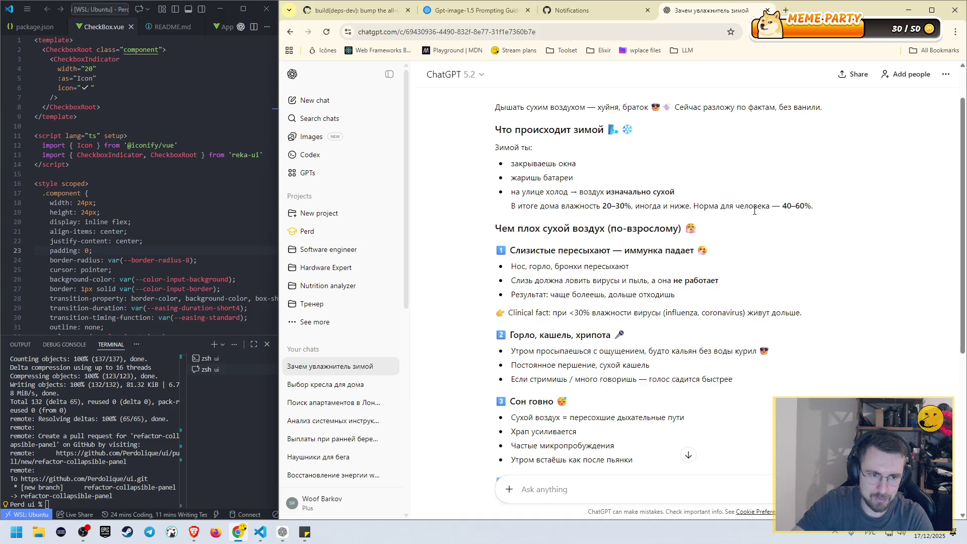
{"action": "left_click_drag", "start_coordinate": [783, 206], "coordinate": [811, 206]}
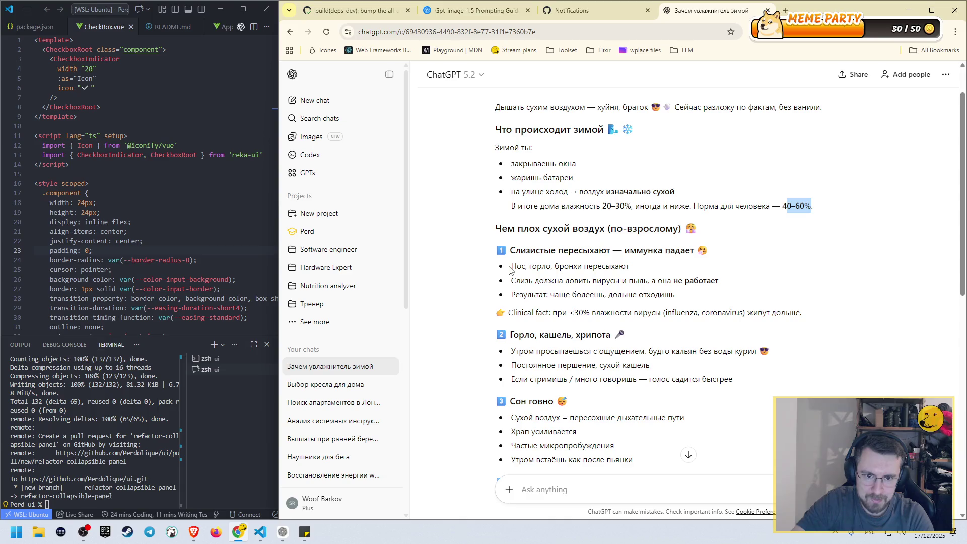
{"action": "left_click_drag", "start_coordinate": [510, 267], "coordinate": [629, 267]}
{"action": "left_click_drag", "start_coordinate": [512, 280], "coordinate": [720, 280]}
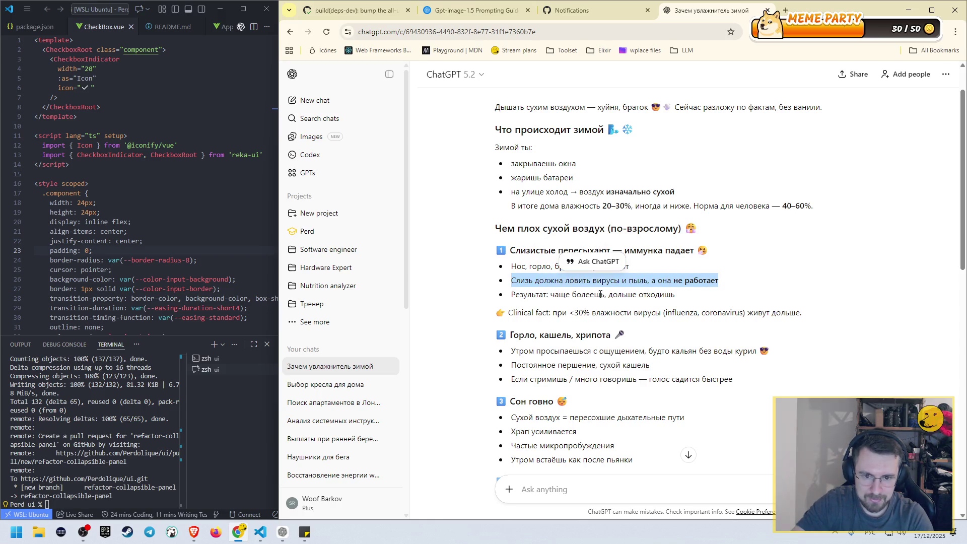
{"action": "left_click_drag", "start_coordinate": [527, 295], "coordinate": [554, 295]}
{"action": "scroll", "coordinate": [605, 296], "scroll_direction": "down", "scroll_amount": 2}
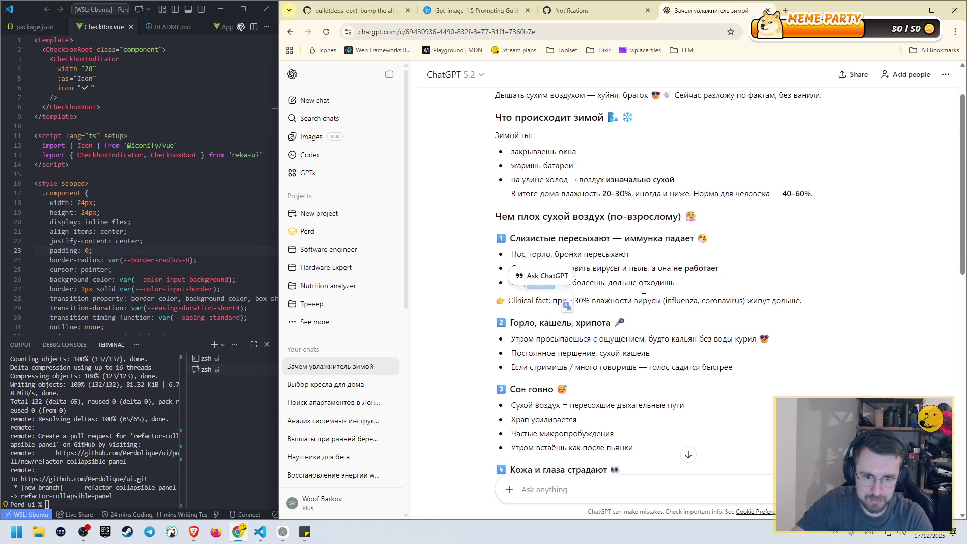
{"action": "left_click", "coordinate": [523, 222]}
{"action": "left_click_drag", "start_coordinate": [573, 215], "coordinate": [590, 214]}
{"action": "left_click_drag", "start_coordinate": [666, 213], "coordinate": [722, 215]}
{"action": "left_click_drag", "start_coordinate": [804, 218], "coordinate": [746, 214]}
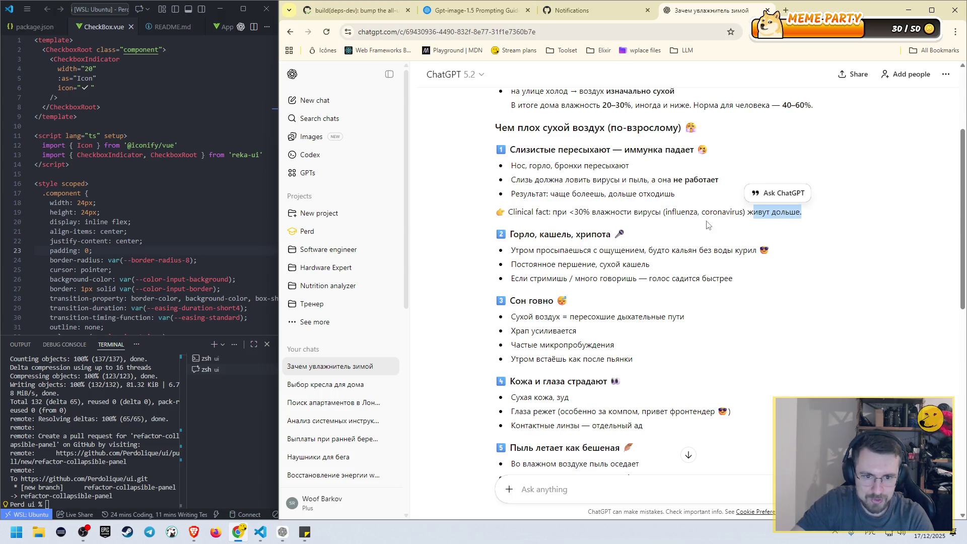
{"action": "scroll", "coordinate": [629, 282], "scroll_direction": "down", "scroll_amount": 1}
{"action": "left_click", "coordinate": [531, 204]}
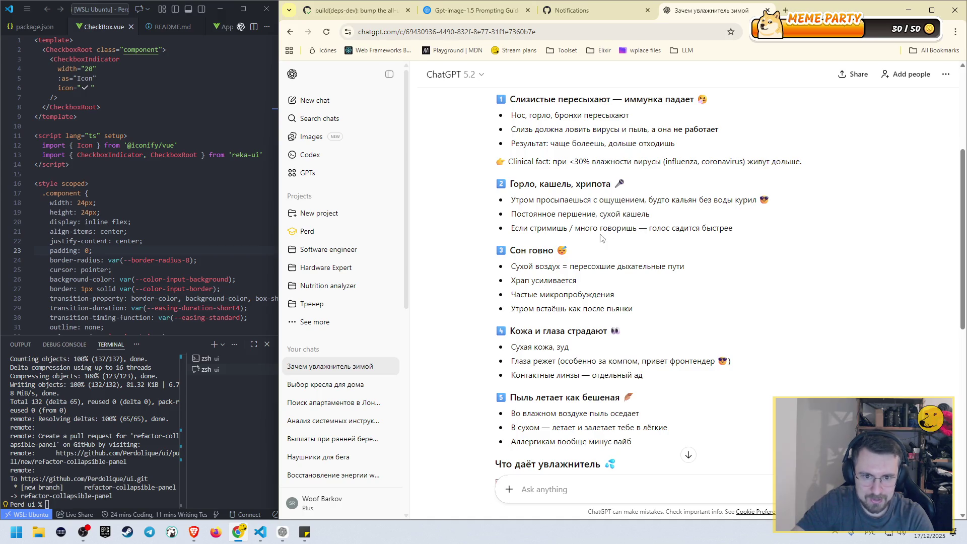
{"action": "left_click_drag", "start_coordinate": [657, 229], "coordinate": [733, 230]}
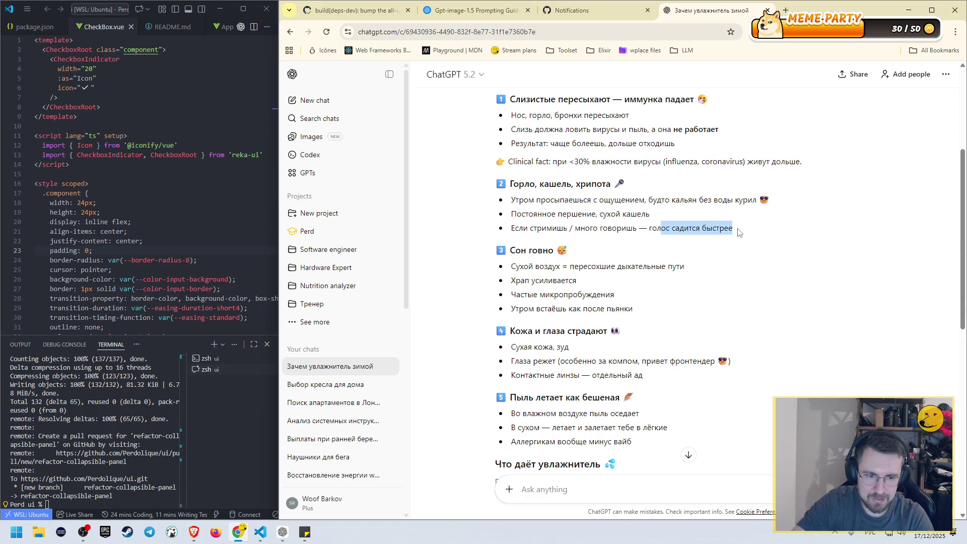
{"action": "scroll", "coordinate": [570, 195], "scroll_direction": "down", "scroll_amount": 2}
{"action": "left_click", "coordinate": [519, 165]}
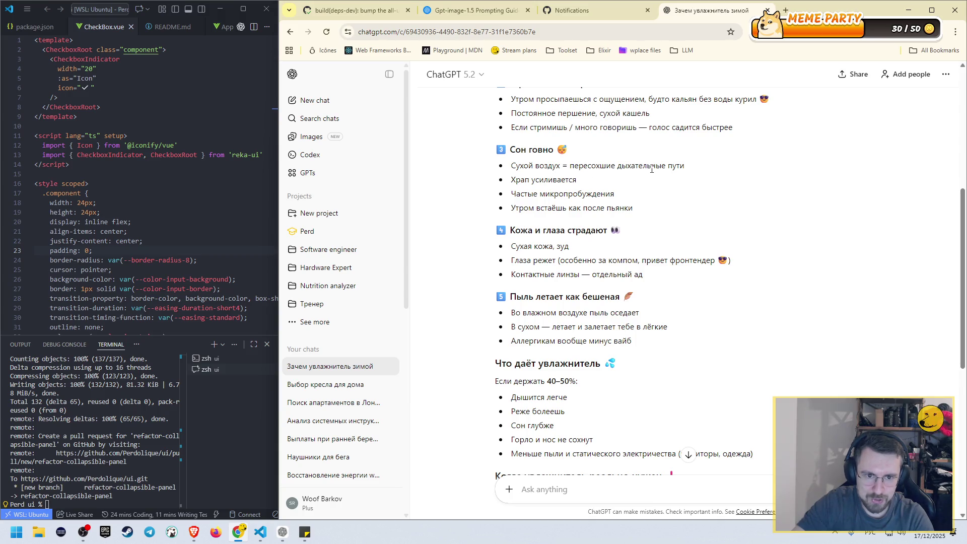
{"action": "double_click", "coordinate": [515, 182]}
{"action": "left_click_drag", "start_coordinate": [517, 195], "coordinate": [568, 196]}
{"action": "left_click", "coordinate": [548, 211]}
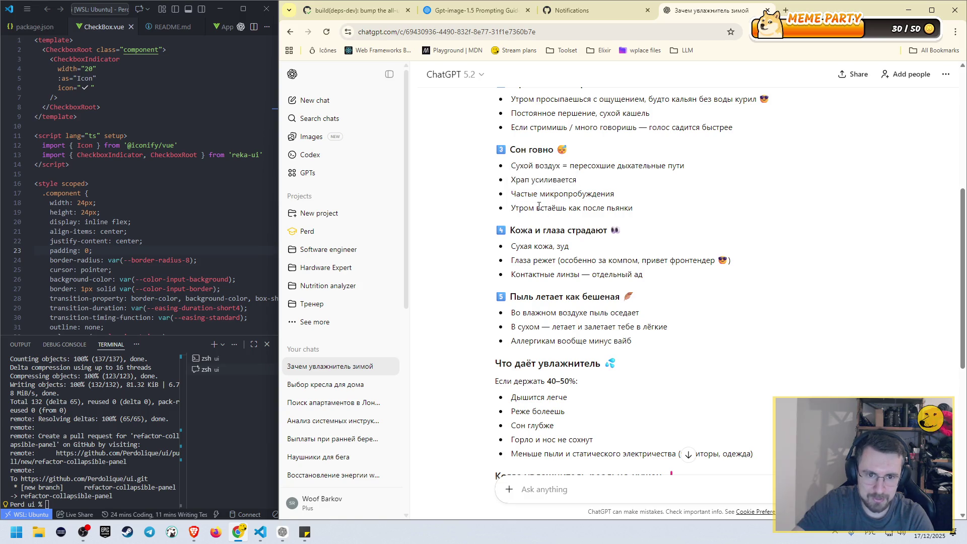
{"action": "scroll", "coordinate": [558, 203], "scroll_direction": "down", "scroll_amount": 1}
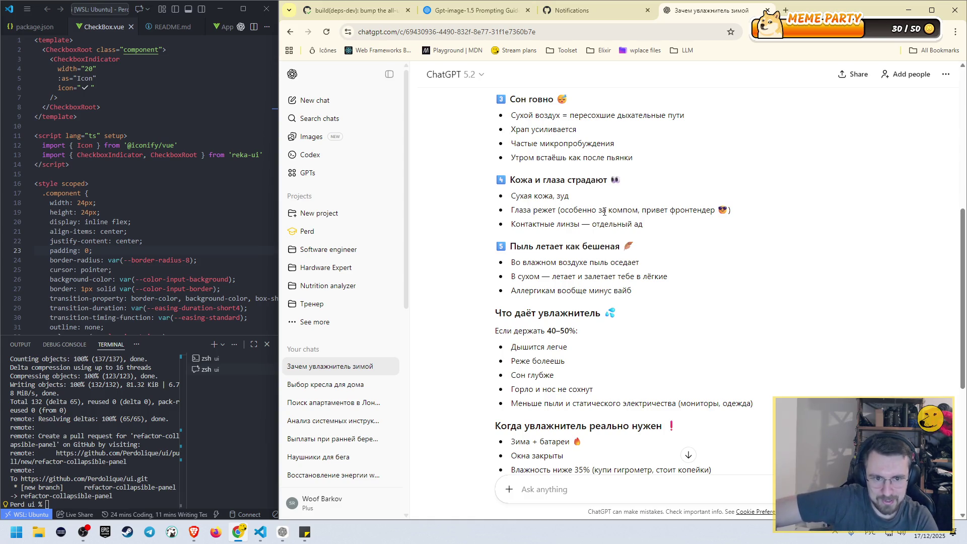
{"action": "left_click_drag", "start_coordinate": [524, 225], "coordinate": [633, 224]}
{"action": "scroll", "coordinate": [635, 222], "scroll_direction": "down", "scroll_amount": 2}
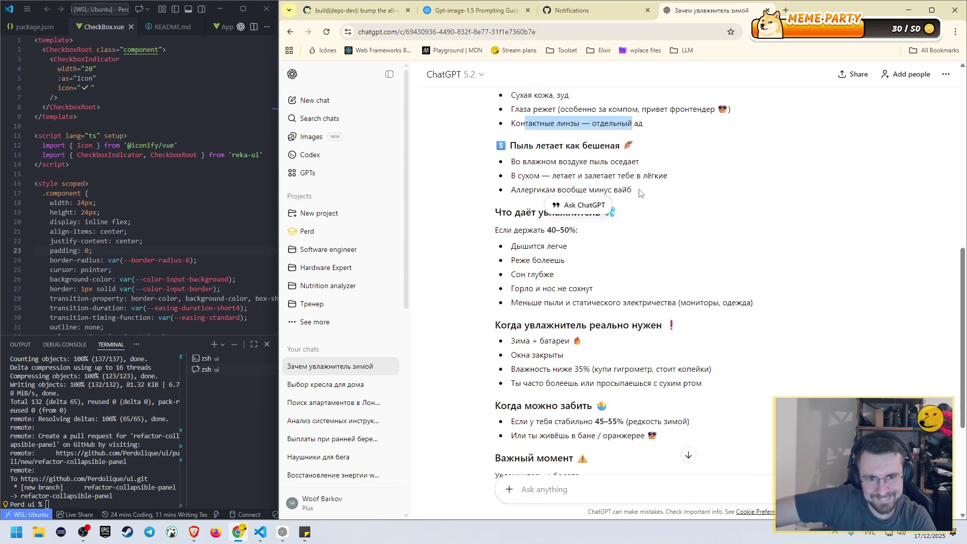
{"action": "scroll", "coordinate": [598, 138], "scroll_direction": "down", "scroll_amount": 1}
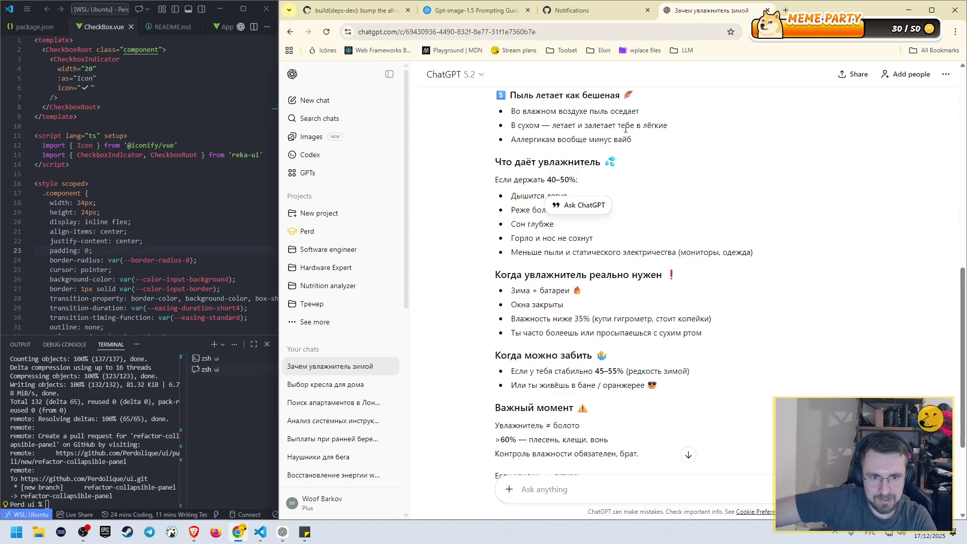
{"action": "left_click_drag", "start_coordinate": [515, 140], "coordinate": [634, 141]}
{"action": "scroll", "coordinate": [643, 157], "scroll_direction": "down", "scroll_amount": 1}
{"action": "left_click", "coordinate": [675, 166]}
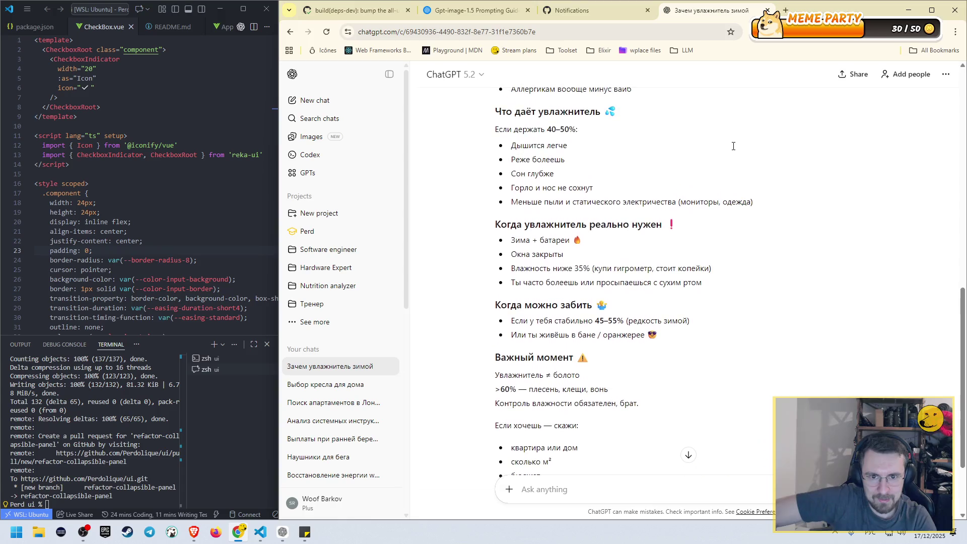
{"action": "left_click_drag", "start_coordinate": [547, 129], "coordinate": [576, 130]}
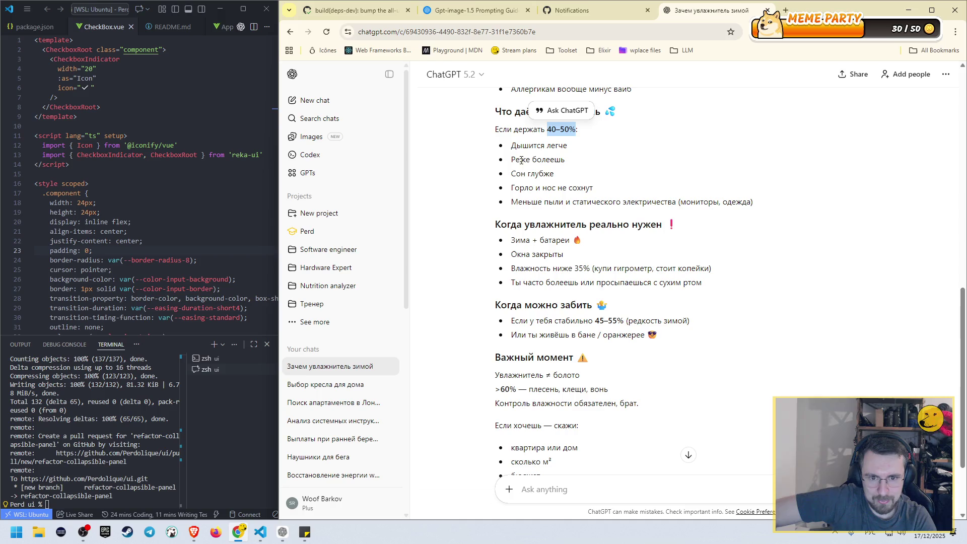
{"action": "left_click_drag", "start_coordinate": [515, 187], "coordinate": [568, 187]}
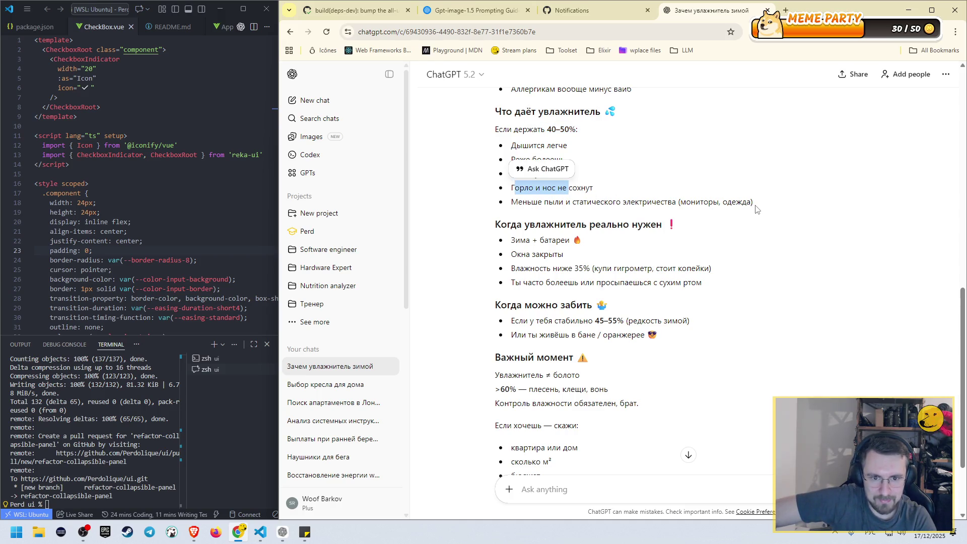
{"action": "left_click_drag", "start_coordinate": [755, 209], "coordinate": [679, 201]}
{"action": "left_click", "coordinate": [591, 239]}
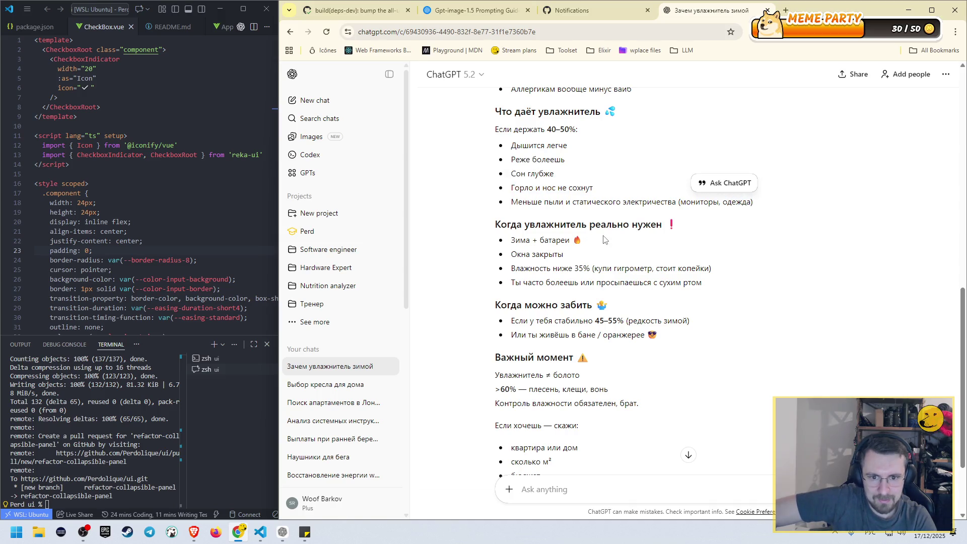
{"action": "scroll", "coordinate": [603, 236], "scroll_direction": "down", "scroll_amount": 2}
{"action": "scroll", "coordinate": [603, 237], "scroll_direction": "down", "scroll_amount": 1}
{"action": "left_click_drag", "start_coordinate": [535, 222], "coordinate": [637, 221]}
{"action": "left_click_drag", "start_coordinate": [518, 274], "coordinate": [569, 275]}
{"action": "left_click", "coordinate": [645, 268]}
{"action": "scroll", "coordinate": [646, 268], "scroll_direction": "down", "scroll_amount": 1}
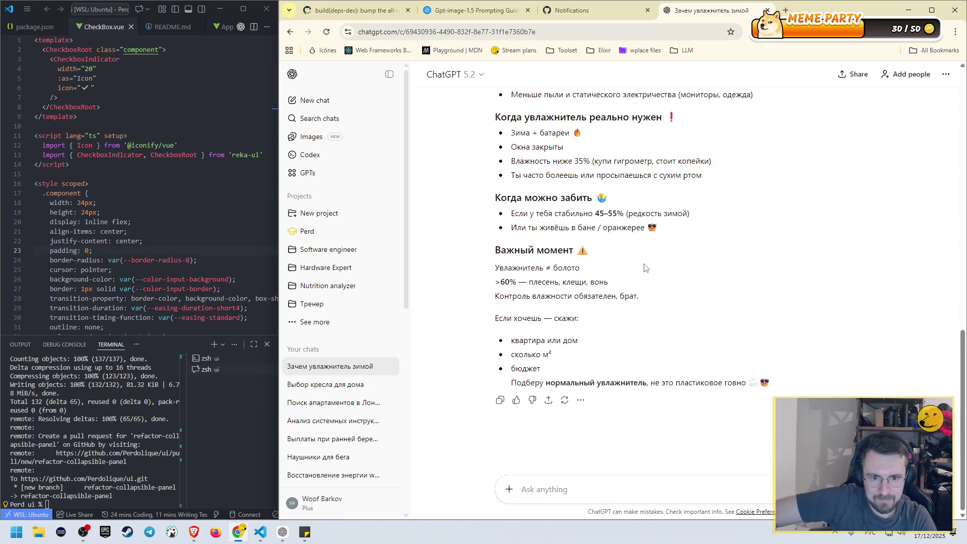
- Highlight the >60% humidity figure in ChatGPT's answer
{"action": "left_click_drag", "start_coordinate": [501, 282], "coordinate": [535, 281]}
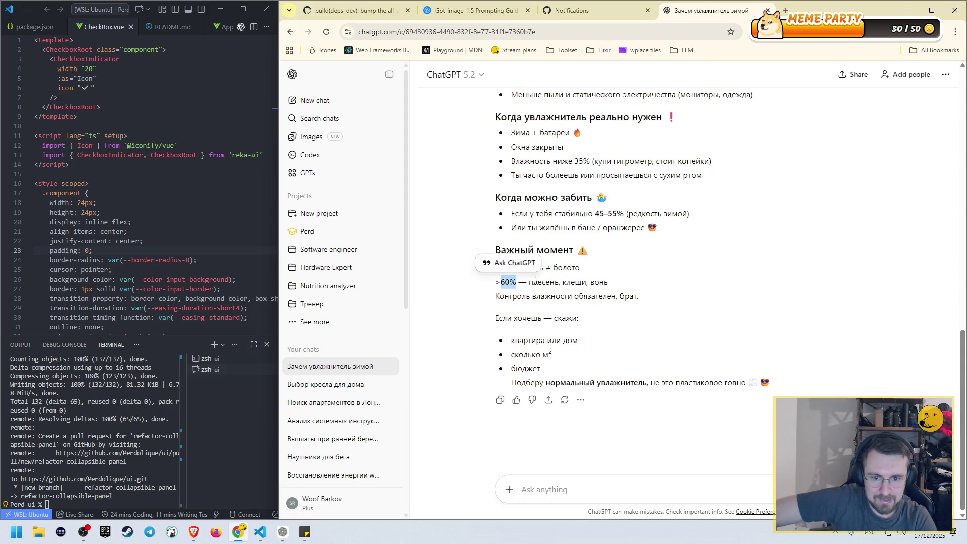
{"action": "left_click", "coordinate": [613, 285]}
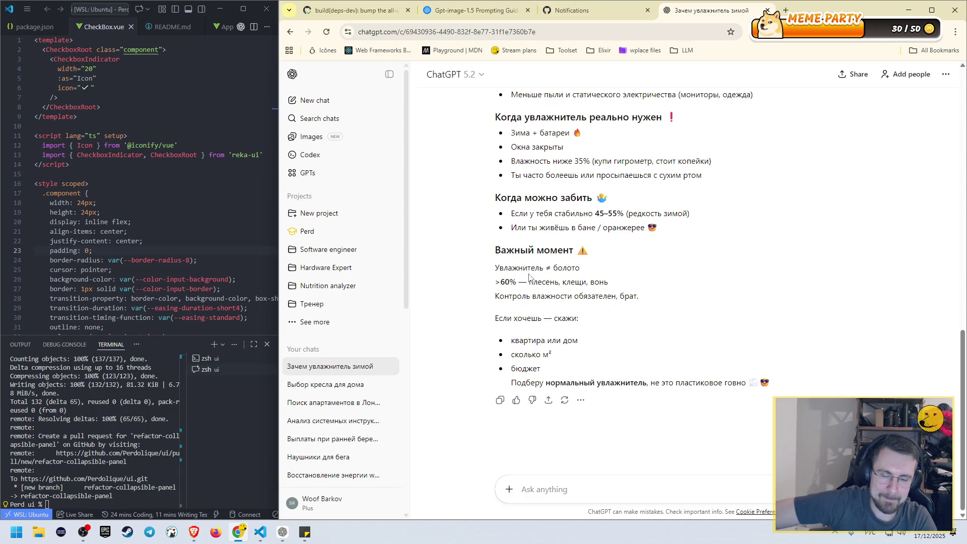
{"action": "double_click", "coordinate": [514, 282]}
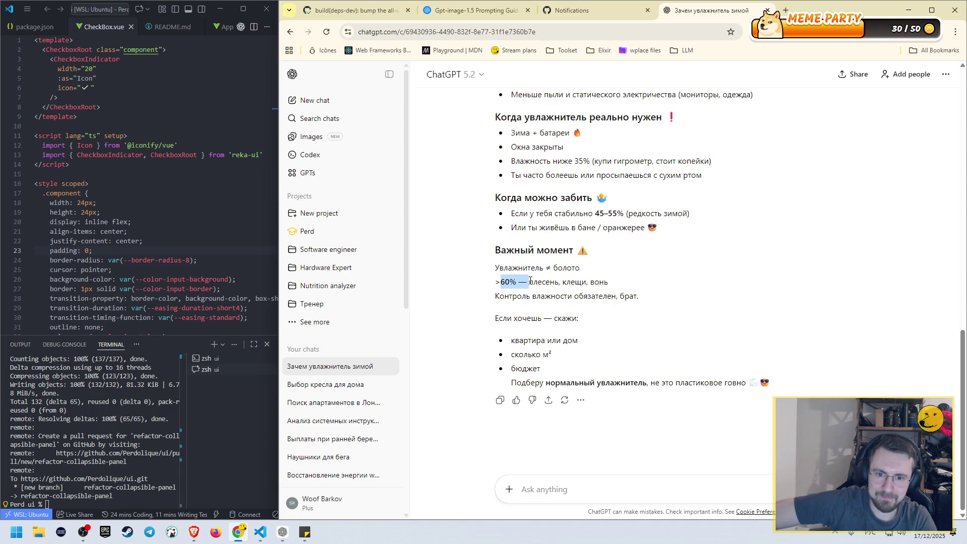
{"action": "left_click", "coordinate": [517, 282]}
{"action": "double_click", "coordinate": [514, 282]}
{"action": "left_click_drag", "start_coordinate": [501, 282], "coordinate": [517, 282]}
{"action": "left_click", "coordinate": [512, 283]}
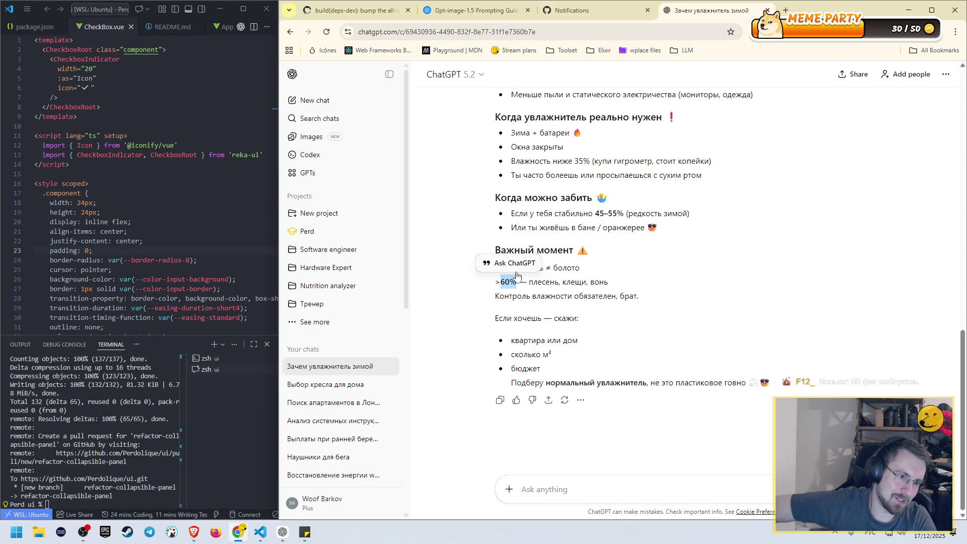
{"action": "left_click", "coordinate": [520, 284]}
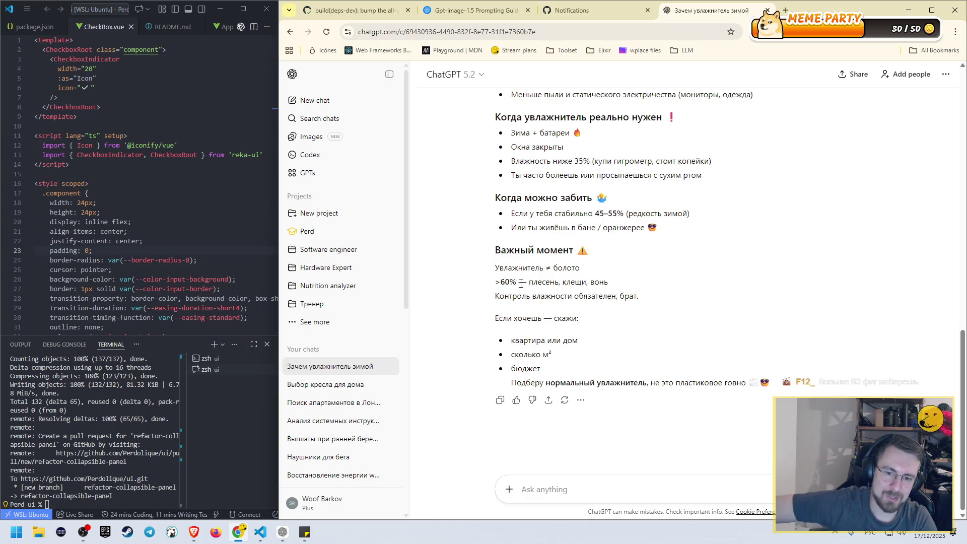
{"action": "left_click_drag", "start_coordinate": [501, 282], "coordinate": [514, 284]}
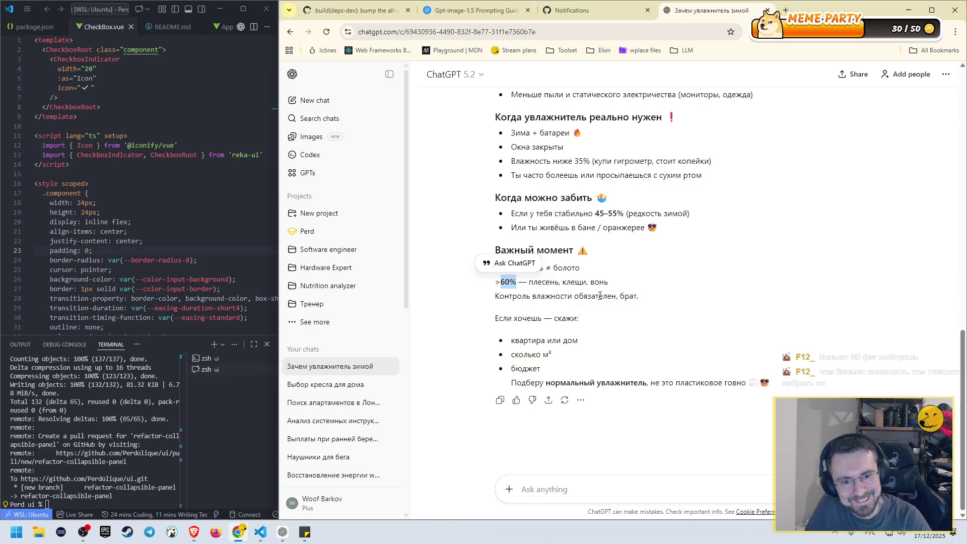
- Highlight the mould, mites and smell list, the humidity-control sentence and the home-details questions
{"action": "left_click_drag", "start_coordinate": [528, 282], "coordinate": [643, 289]}
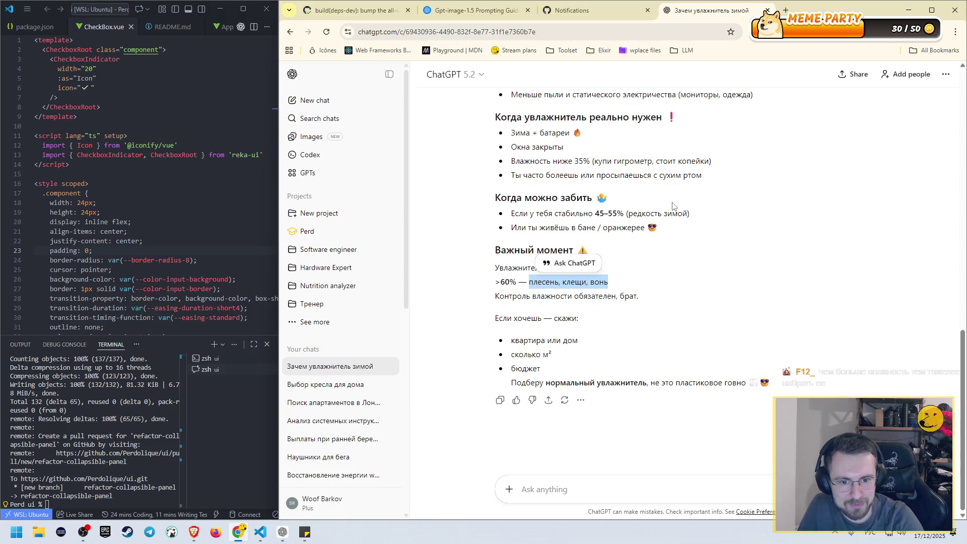
{"action": "left_click_drag", "start_coordinate": [638, 296], "coordinate": [495, 295]}
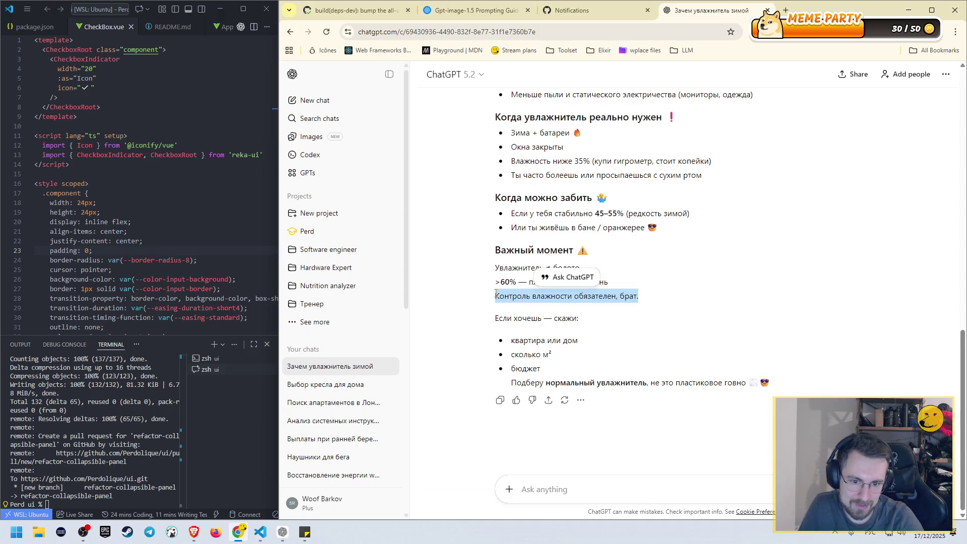
{"action": "left_click", "coordinate": [496, 293]}
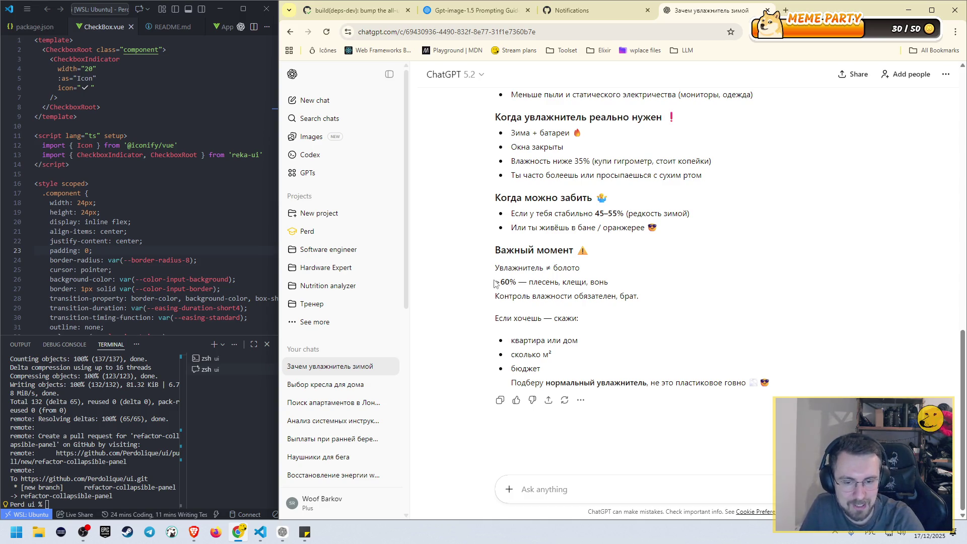
{"action": "mouse_move", "coordinate": [497, 280]}
{"action": "left_mouse_down"}
{"action": "mouse_move", "coordinate": [617, 283]}
{"action": "mouse_move", "coordinate": [495, 298]}
{"action": "left_mouse_up"}
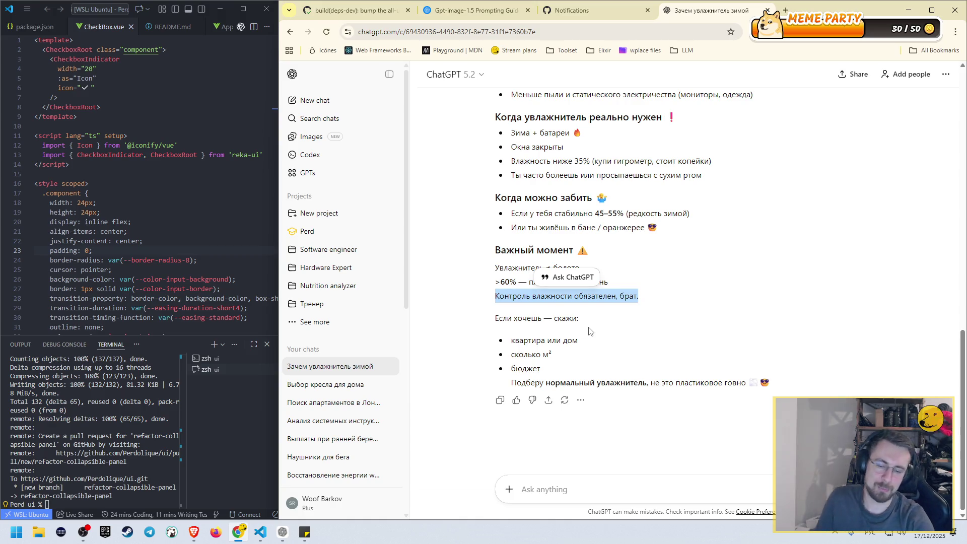
{"action": "left_click_drag", "start_coordinate": [512, 318], "coordinate": [587, 318]}
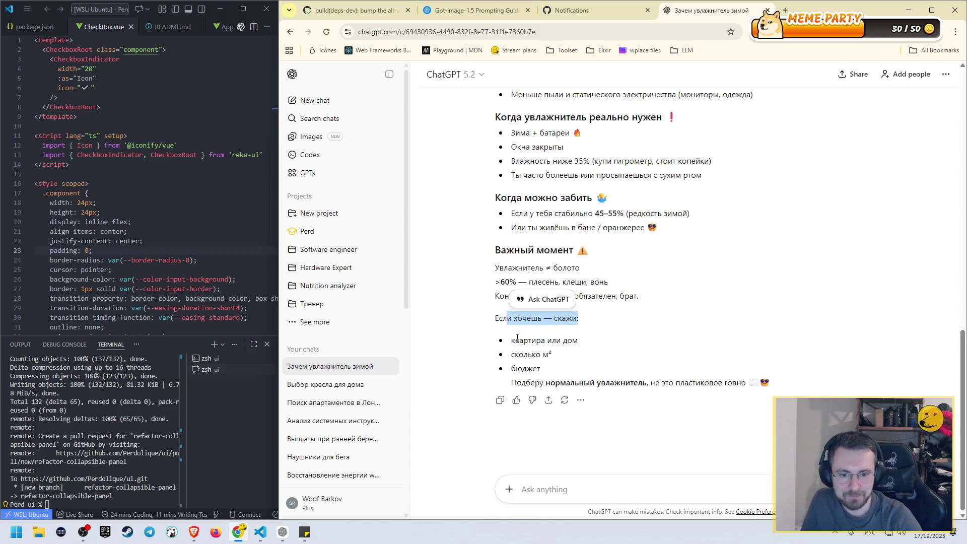
{"action": "left_click_drag", "start_coordinate": [513, 341], "coordinate": [617, 342]}
{"action": "left_click", "coordinate": [620, 363]}
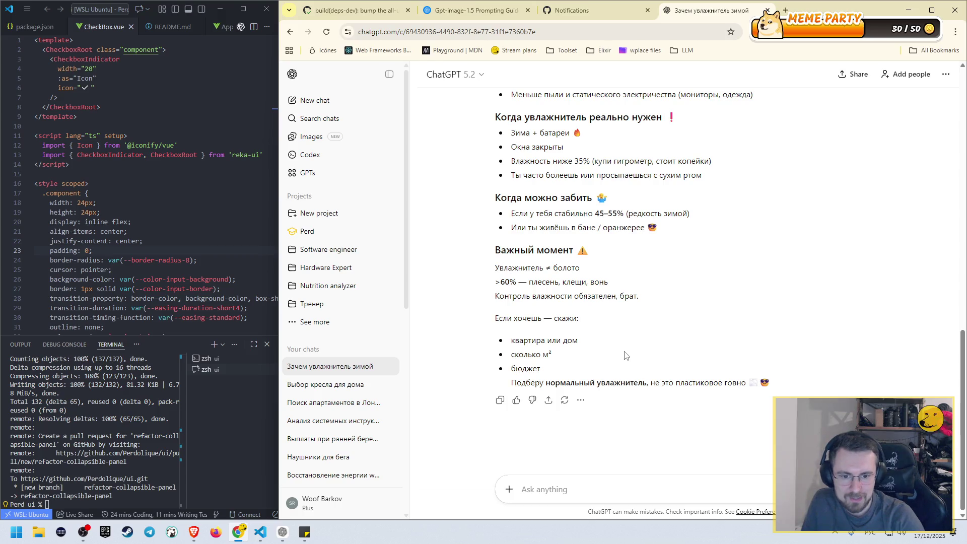
{"action": "left_click_drag", "start_coordinate": [543, 383], "coordinate": [672, 383]}
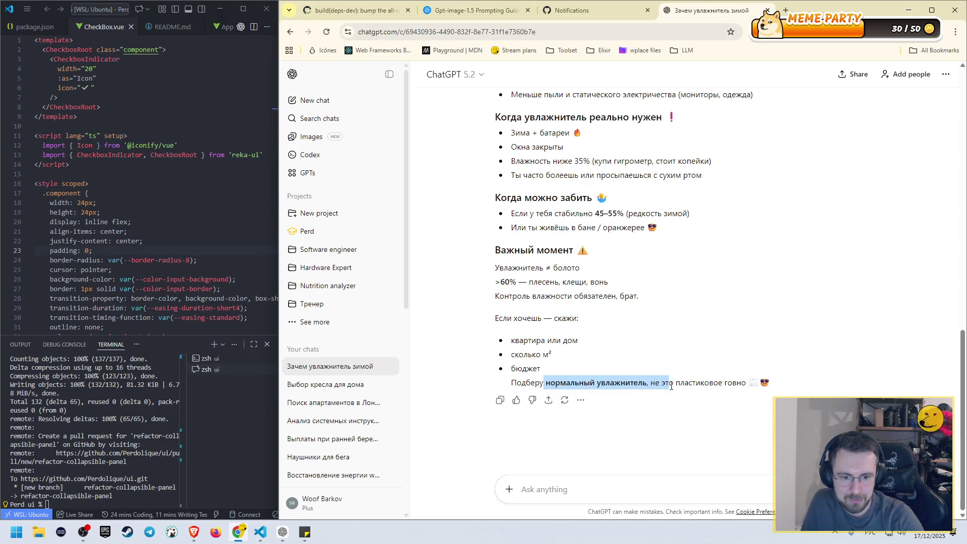
{"action": "scroll", "coordinate": [761, 315], "scroll_direction": "up", "scroll_amount": 7}
{"action": "scroll", "coordinate": [761, 315], "scroll_direction": "up", "scroll_amount": 5}
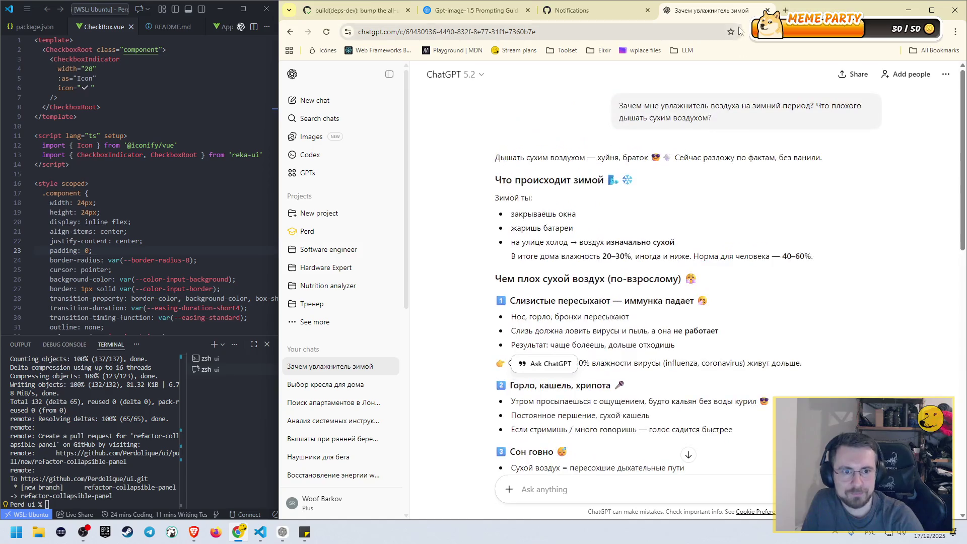
- Close the chat tab, mark the dependency-update notification done, and close the notifications tab
{"action": "middle_click", "coordinate": [738, 14]}
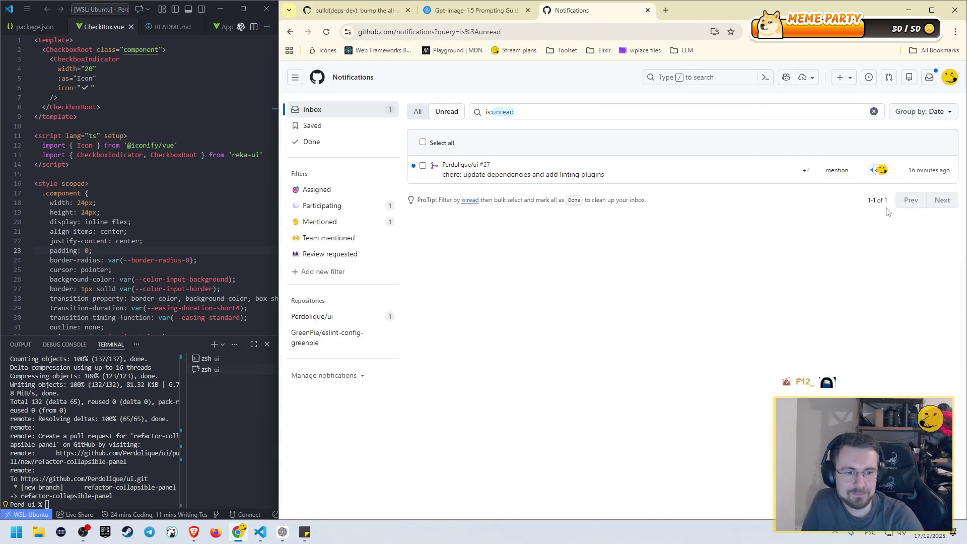
{"action": "left_click", "coordinate": [423, 166]}
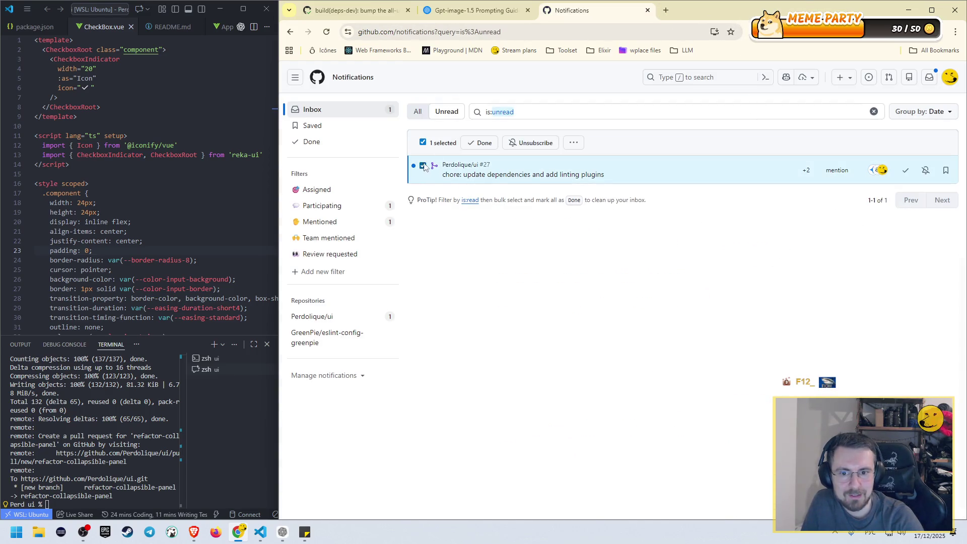
{"action": "left_click", "coordinate": [481, 143]}
{"action": "middle_click", "coordinate": [589, 12]}
- Widen the browser beside the editor and scroll the guide past 3. Setup to 4.1 Infographics
{"action": "left_click_drag", "start_coordinate": [280, 146], "coordinate": [261, 147]}
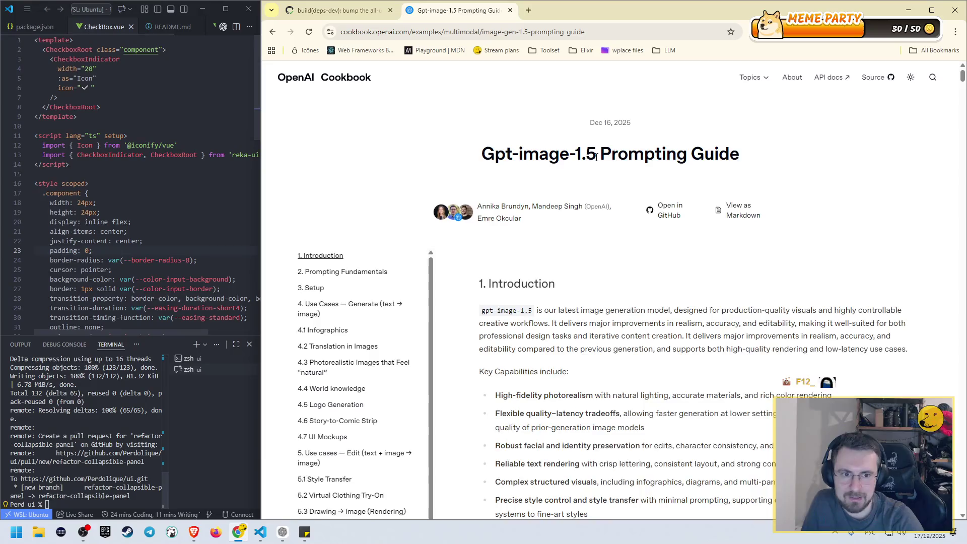
{"action": "scroll", "coordinate": [632, 183], "scroll_direction": "down", "scroll_amount": 3}
{"action": "scroll", "coordinate": [632, 183], "scroll_direction": "up", "scroll_amount": 3}
{"action": "scroll", "coordinate": [654, 185], "scroll_direction": "down", "scroll_amount": 10}
{"action": "scroll", "coordinate": [674, 185], "scroll_direction": "up", "scroll_amount": 10}
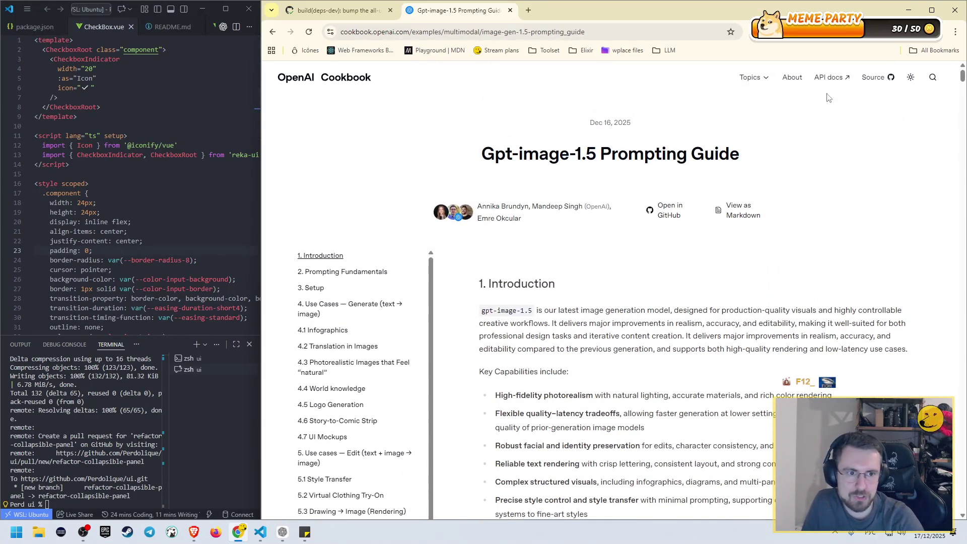
{"action": "scroll", "coordinate": [623, 196], "scroll_direction": "down", "scroll_amount": 5}
{"action": "scroll", "coordinate": [624, 194], "scroll_direction": "down", "scroll_amount": 9}
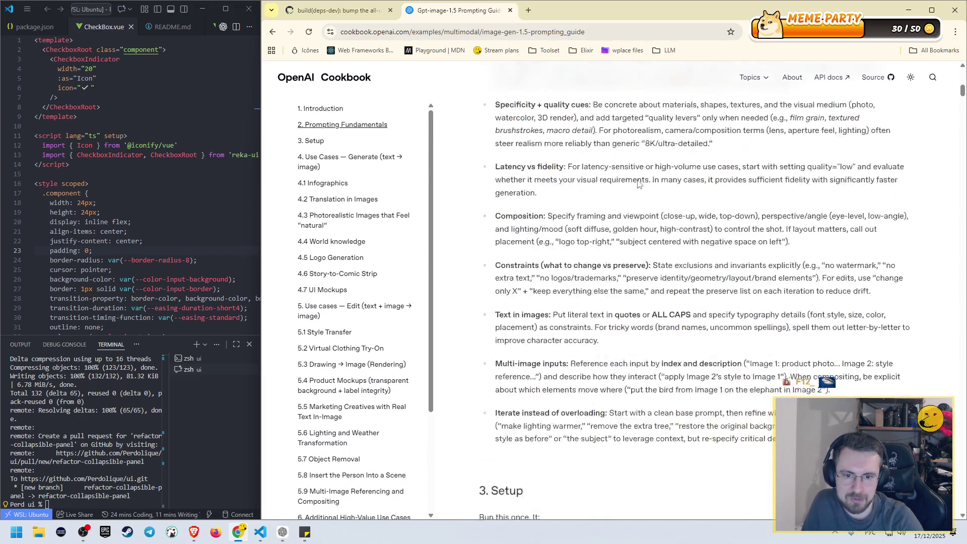
{"action": "scroll", "coordinate": [655, 201], "scroll_direction": "up", "scroll_amount": 15}
{"action": "scroll", "coordinate": [750, 221], "scroll_direction": "down", "scroll_amount": 15}
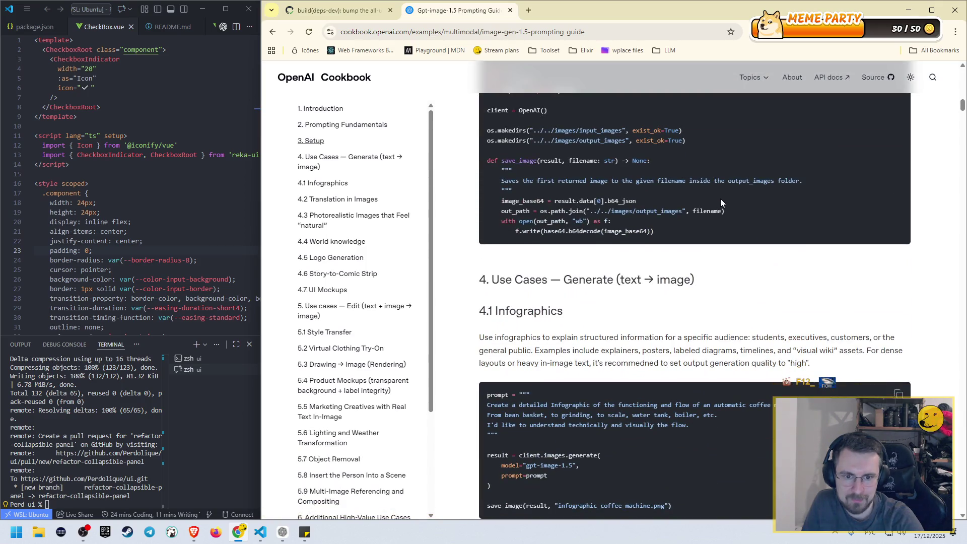
{"action": "scroll", "coordinate": [720, 201], "scroll_direction": "up", "scroll_amount": 5}
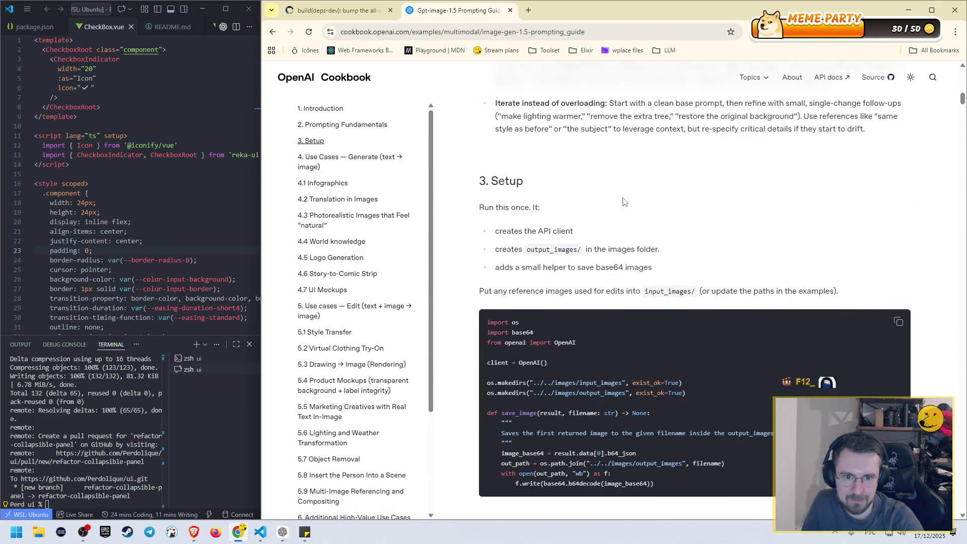
{"action": "scroll", "coordinate": [627, 194], "scroll_direction": "up", "scroll_amount": 10}
{"action": "scroll", "coordinate": [629, 188], "scroll_direction": "up", "scroll_amount": 8}
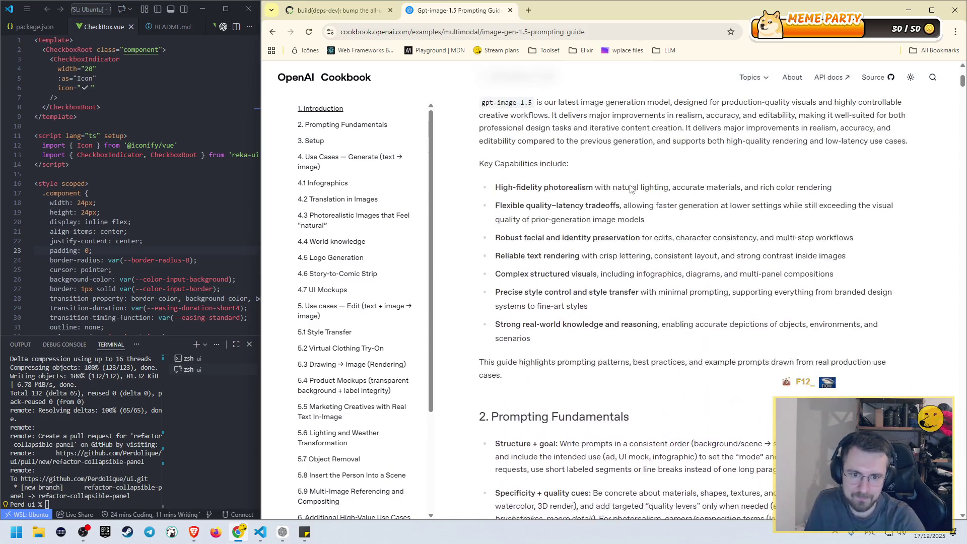
{"action": "scroll", "coordinate": [628, 189], "scroll_direction": "down", "scroll_amount": 5}
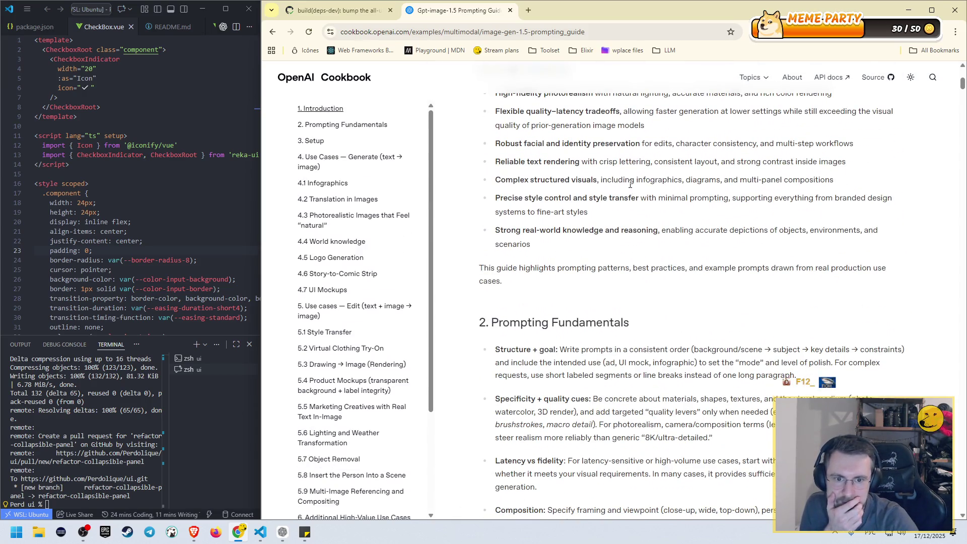
{"action": "scroll", "coordinate": [629, 184], "scroll_direction": "up", "scroll_amount": 3}
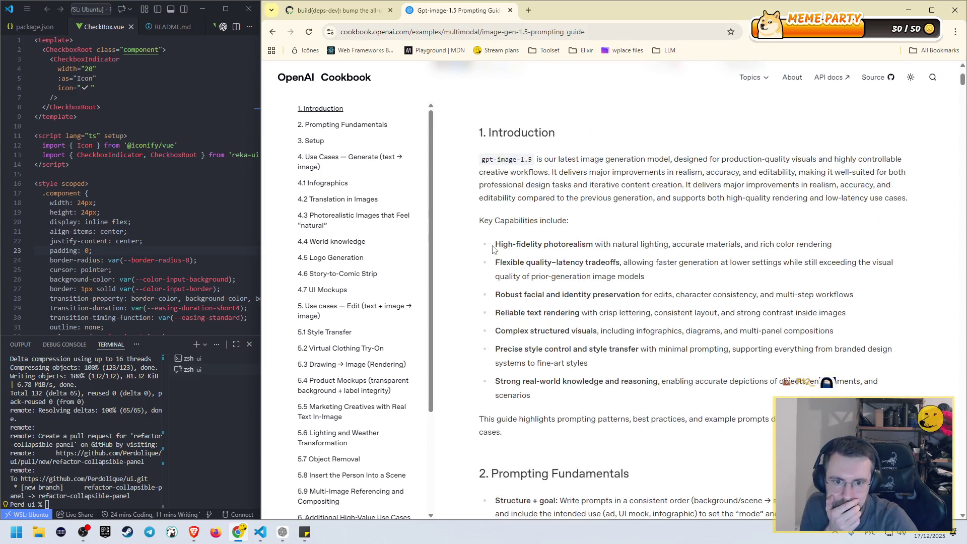
{"action": "scroll", "coordinate": [564, 232], "scroll_direction": "down", "scroll_amount": 4}
{"action": "scroll", "coordinate": [566, 210], "scroll_direction": "down", "scroll_amount": 6}
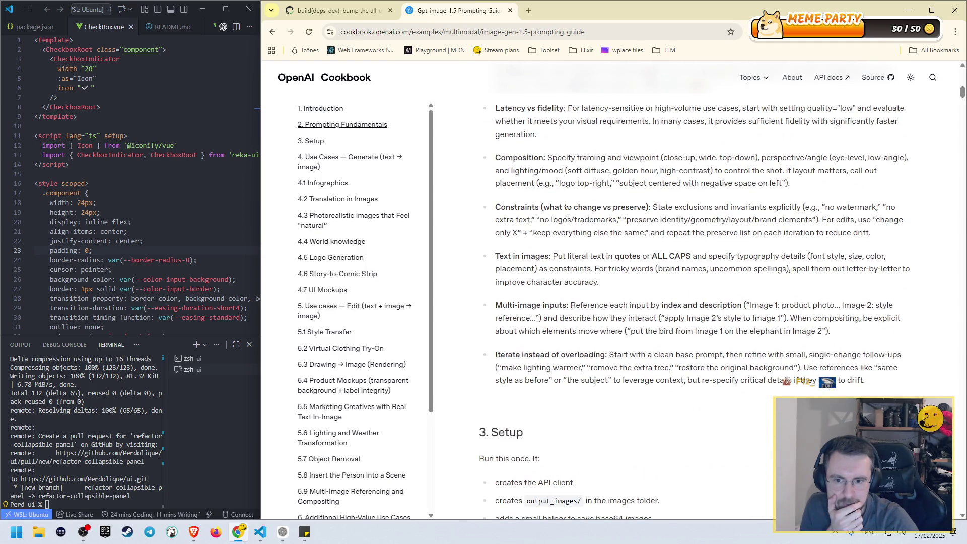
{"action": "scroll", "coordinate": [770, 209], "scroll_direction": "down", "scroll_amount": 5}
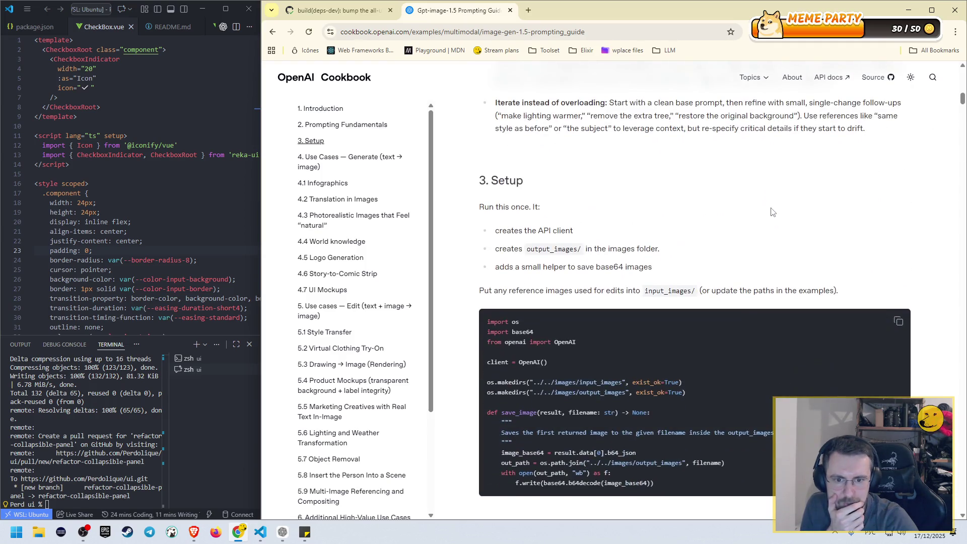
{"action": "scroll", "coordinate": [771, 209], "scroll_direction": "down", "scroll_amount": 4}
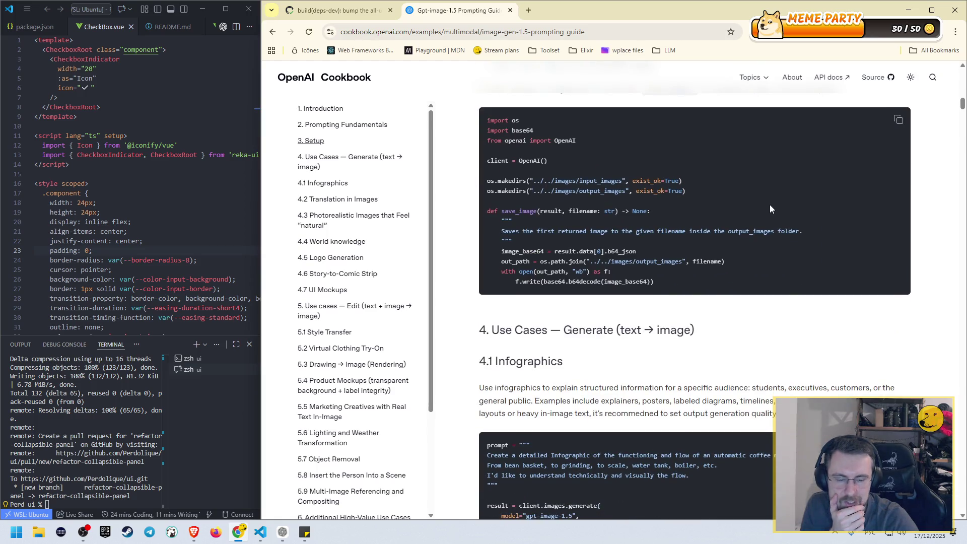
{"action": "scroll", "coordinate": [768, 204], "scroll_direction": "down", "scroll_amount": 2}
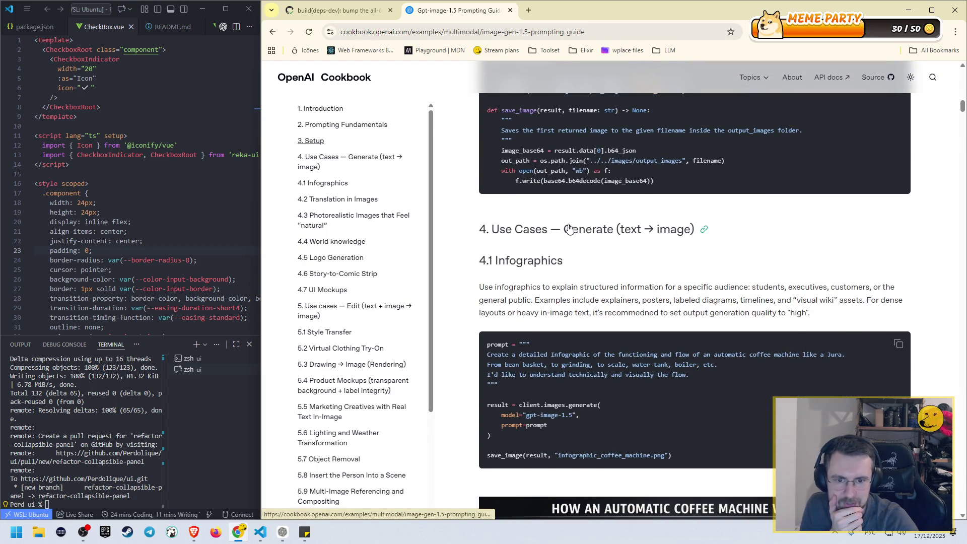
{"action": "scroll", "coordinate": [560, 263], "scroll_direction": "down", "scroll_amount": 2}
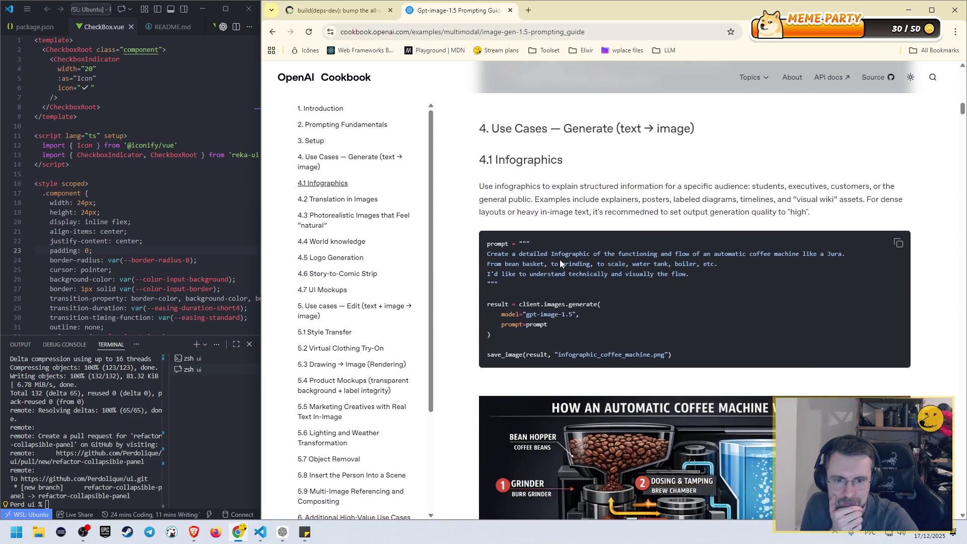
- Highlight the 4.1 coffee-machine infographic prompt, then scroll on to 4.2 Translation in Images
{"action": "left_click_drag", "start_coordinate": [488, 256], "coordinate": [599, 274]}
{"action": "left_click", "coordinate": [562, 274]}
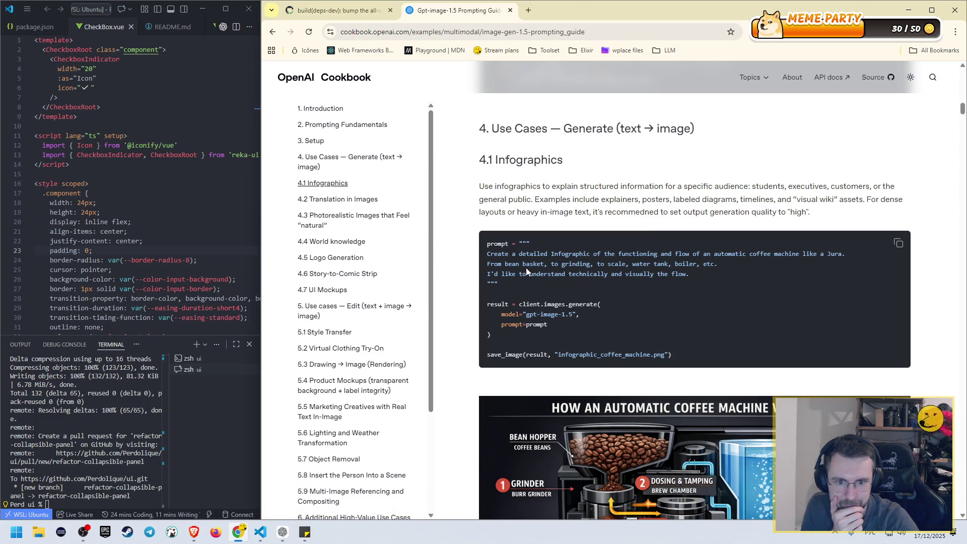
{"action": "scroll", "coordinate": [533, 274], "scroll_direction": "down", "scroll_amount": 4}
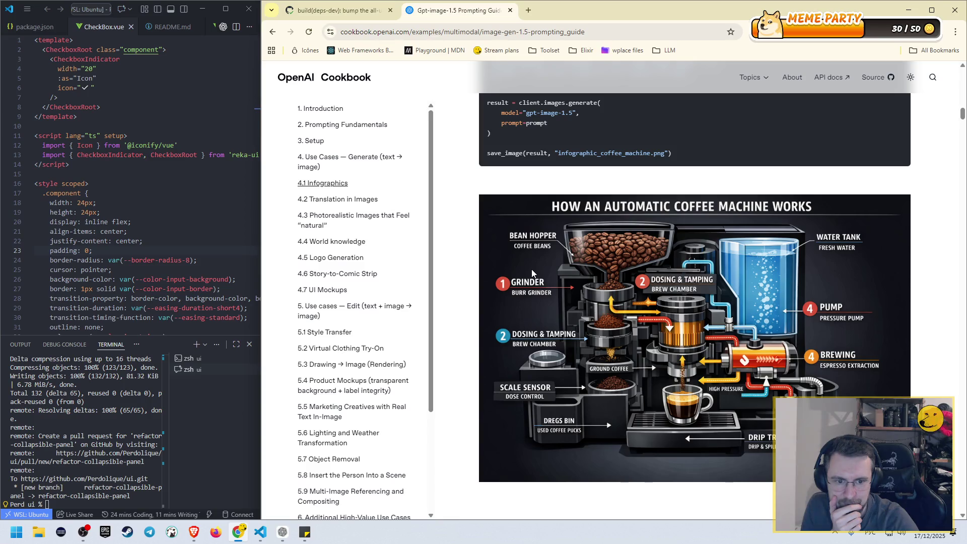
{"action": "scroll", "coordinate": [532, 272], "scroll_direction": "up", "scroll_amount": 2}
{"action": "scroll", "coordinate": [533, 270], "scroll_direction": "down", "scroll_amount": 3}
{"action": "scroll", "coordinate": [532, 271], "scroll_direction": "down", "scroll_amount": 5}
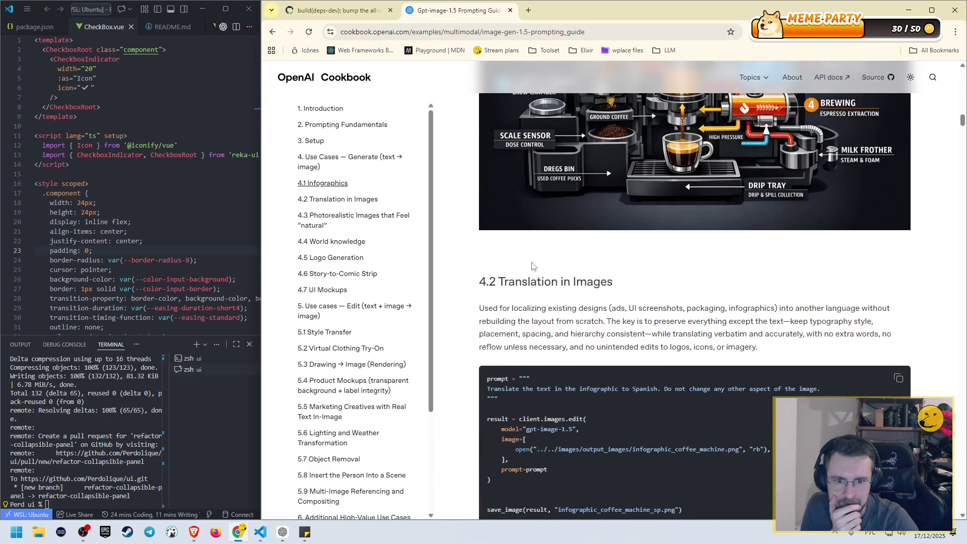
{"action": "scroll", "coordinate": [550, 291], "scroll_direction": "down", "scroll_amount": 1}
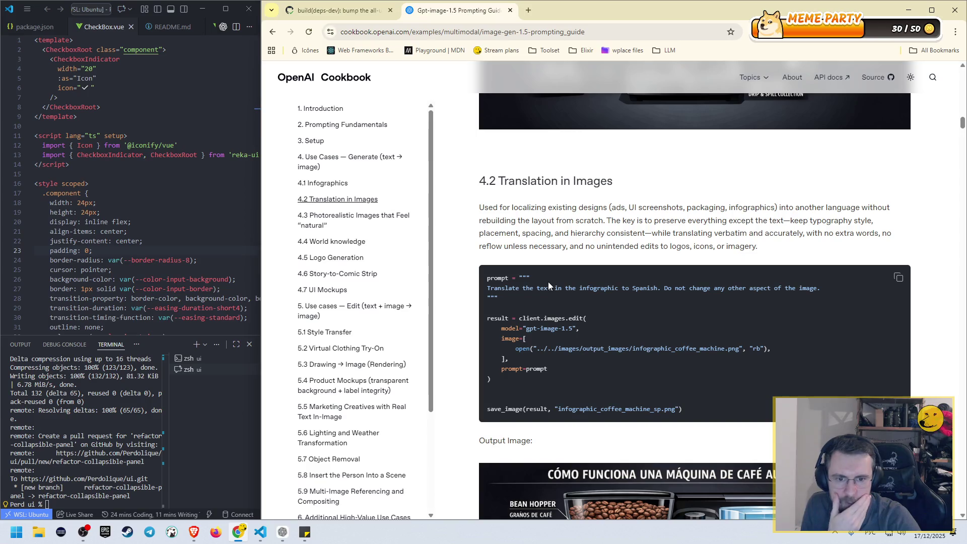
{"action": "scroll", "coordinate": [554, 270], "scroll_direction": "down", "scroll_amount": 1}
- Highlight the Spanish translation prompt and the translated infographic's words, then scroll to 4.3
{"action": "left_click_drag", "start_coordinate": [508, 239], "coordinate": [698, 240]}
{"action": "left_click", "coordinate": [807, 242]}
{"action": "scroll", "coordinate": [695, 267], "scroll_direction": "down", "scroll_amount": 4}
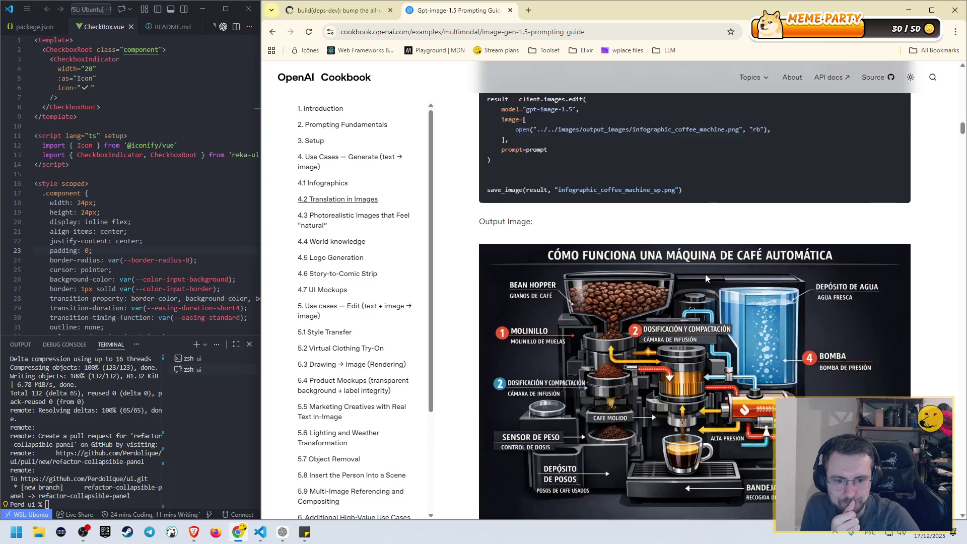
{"action": "scroll", "coordinate": [696, 266], "scroll_direction": "up", "scroll_amount": 6}
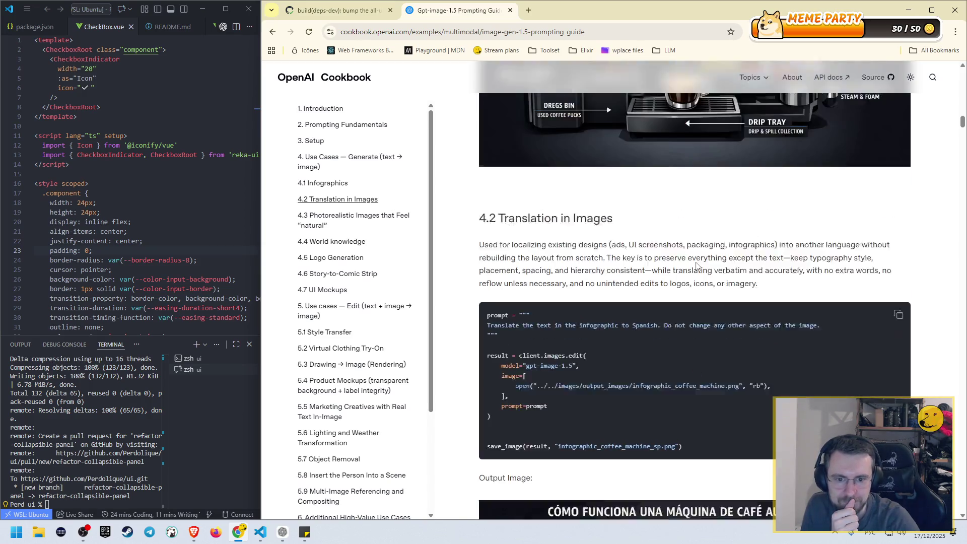
{"action": "scroll", "coordinate": [686, 268], "scroll_direction": "up", "scroll_amount": 3}
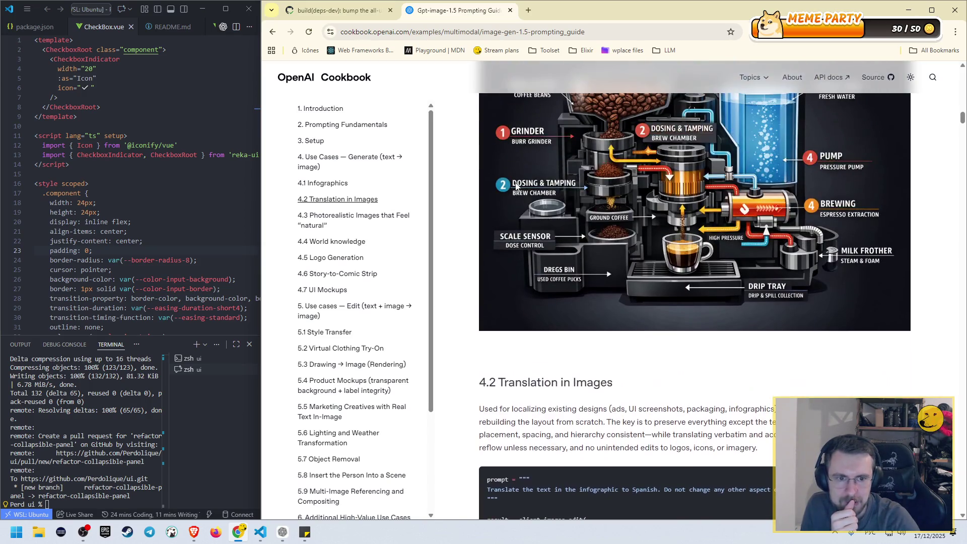
{"action": "scroll", "coordinate": [627, 193], "scroll_direction": "down", "scroll_amount": 6}
{"action": "left_click_drag", "start_coordinate": [553, 189], "coordinate": [620, 188]}
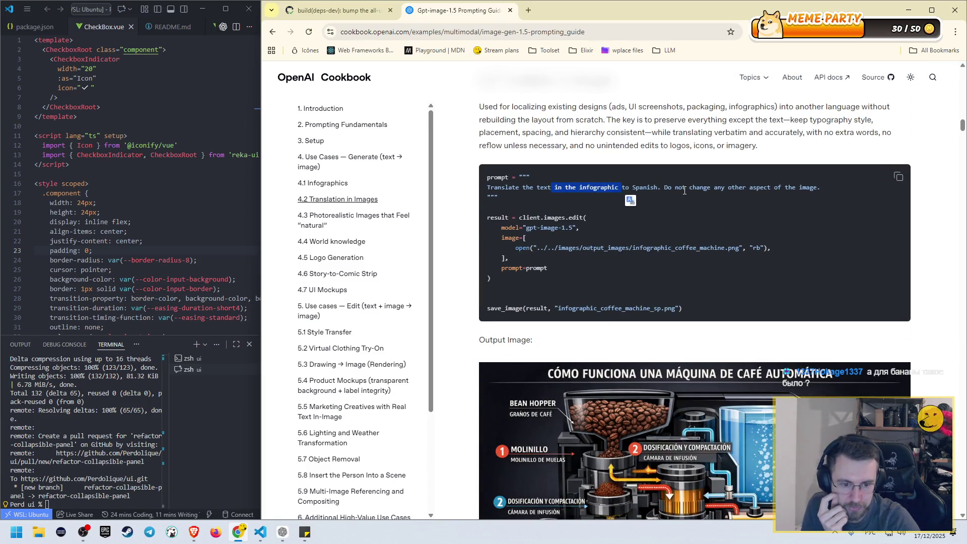
{"action": "scroll", "coordinate": [702, 204], "scroll_direction": "down", "scroll_amount": 1}
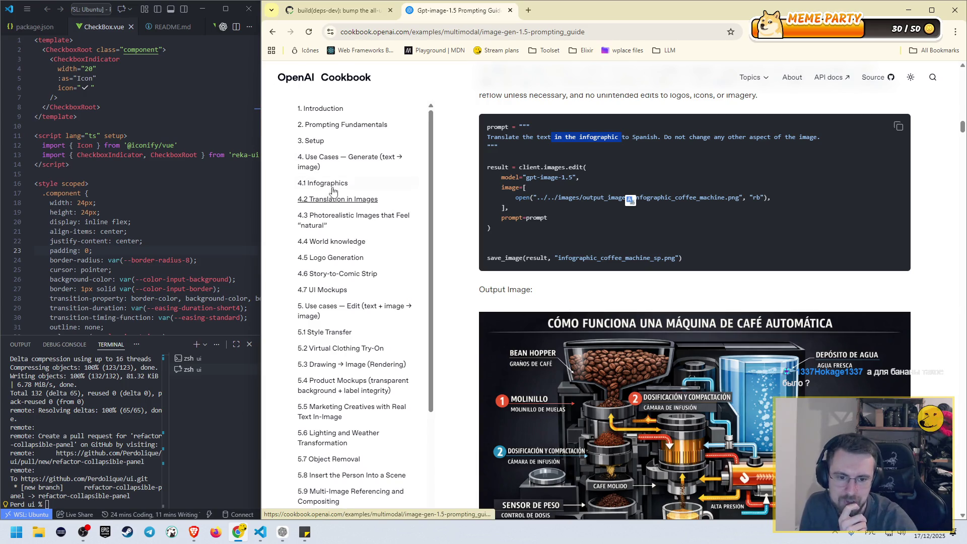
{"action": "scroll", "coordinate": [622, 204], "scroll_direction": "down", "scroll_amount": 4}
{"action": "scroll", "coordinate": [626, 291], "scroll_direction": "down", "scroll_amount": 2}
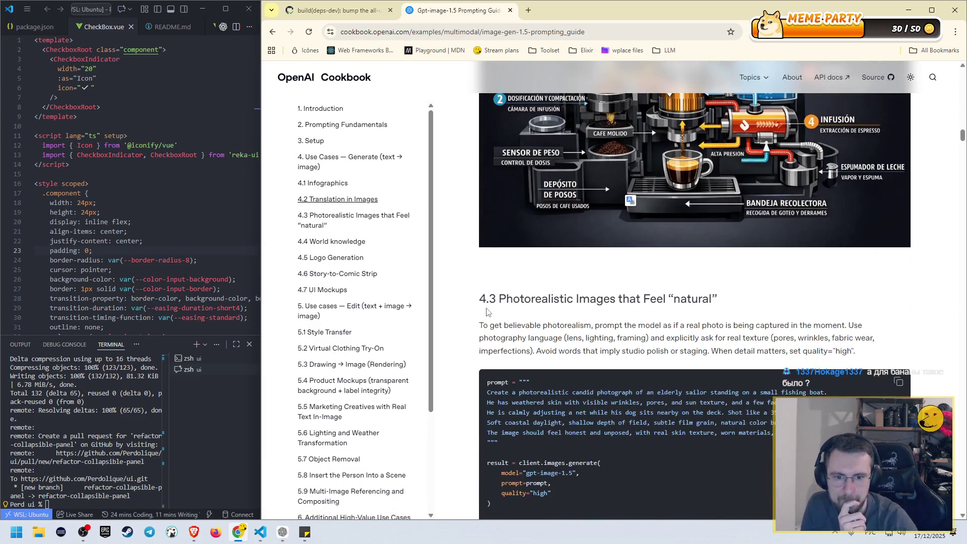
- Read through section 4.3 Photorealistic Images and its elderly-sailor photo output
{"action": "scroll", "coordinate": [557, 280], "scroll_direction": "down", "scroll_amount": 2}
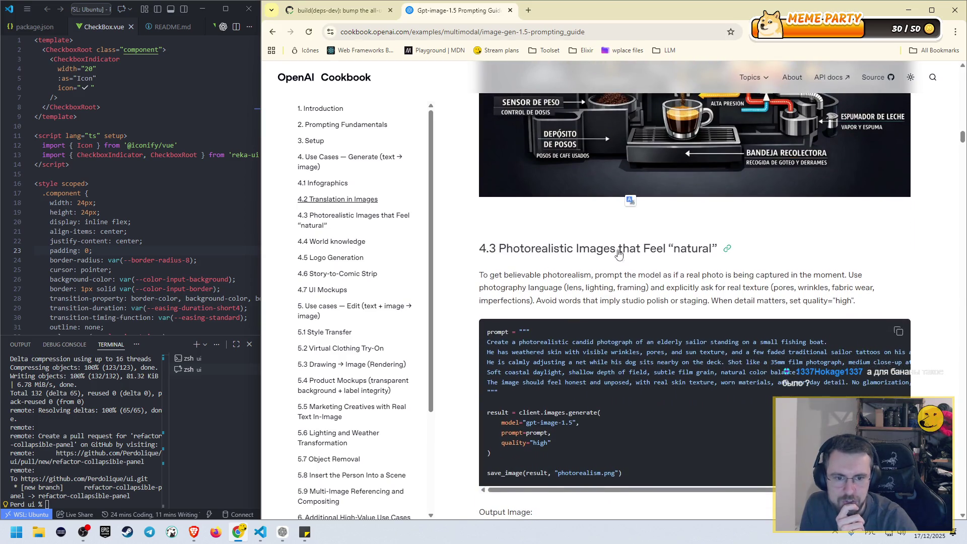
{"action": "scroll", "coordinate": [695, 259], "scroll_direction": "down", "scroll_amount": 2}
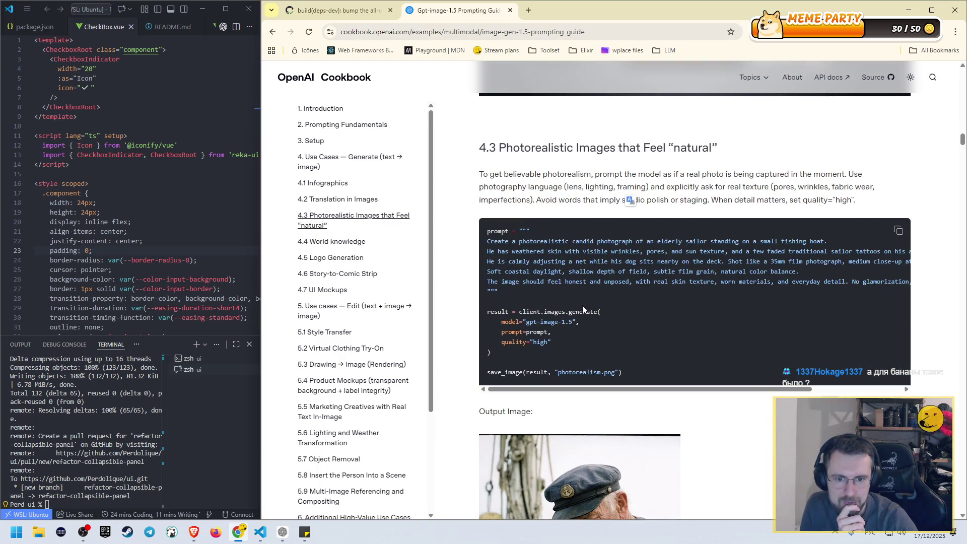
{"action": "scroll", "coordinate": [587, 311], "scroll_direction": "down", "scroll_amount": 5}
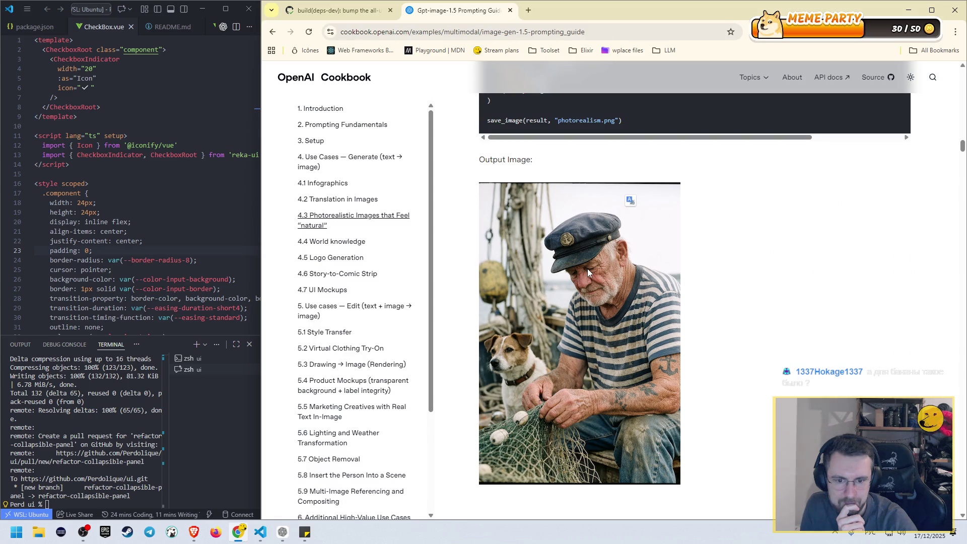
{"action": "scroll", "coordinate": [587, 267], "scroll_direction": "up", "scroll_amount": 3}
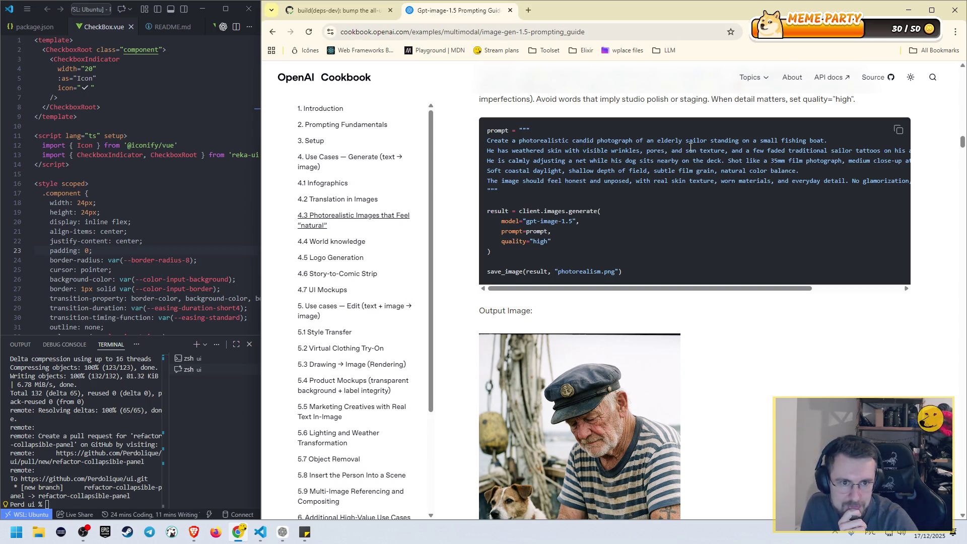
{"action": "scroll", "coordinate": [701, 241], "scroll_direction": "down", "scroll_amount": 2}
{"action": "scroll", "coordinate": [718, 160], "scroll_direction": "up", "scroll_amount": 2}
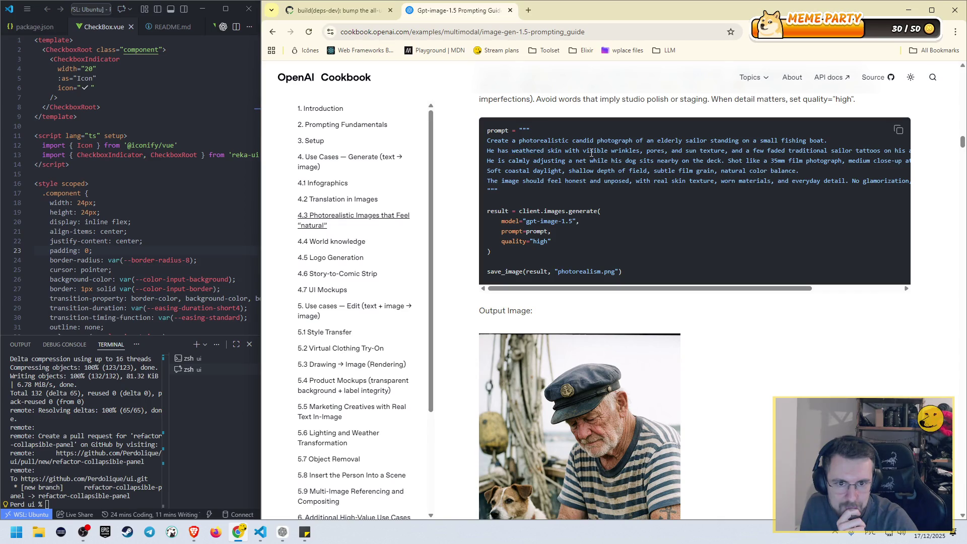
{"action": "mouse_move", "coordinate": [710, 290]}
{"action": "left_mouse_down"}
{"action": "mouse_move", "coordinate": [751, 291]}
{"action": "mouse_move", "coordinate": [702, 289]}
{"action": "mouse_move", "coordinate": [804, 268]}
{"action": "mouse_move", "coordinate": [718, 268]}
{"action": "left_mouse_up"}
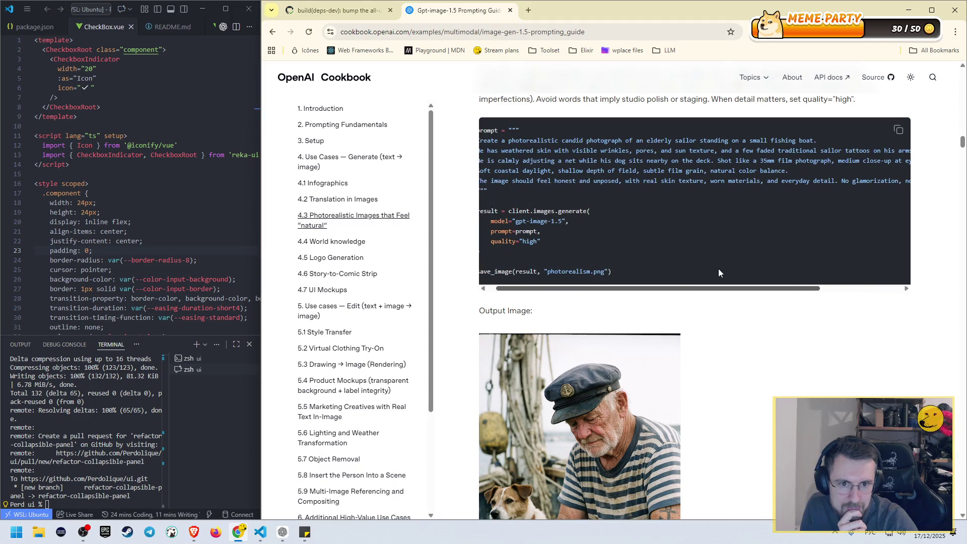
{"action": "scroll", "coordinate": [697, 385], "scroll_direction": "down", "scroll_amount": 4}
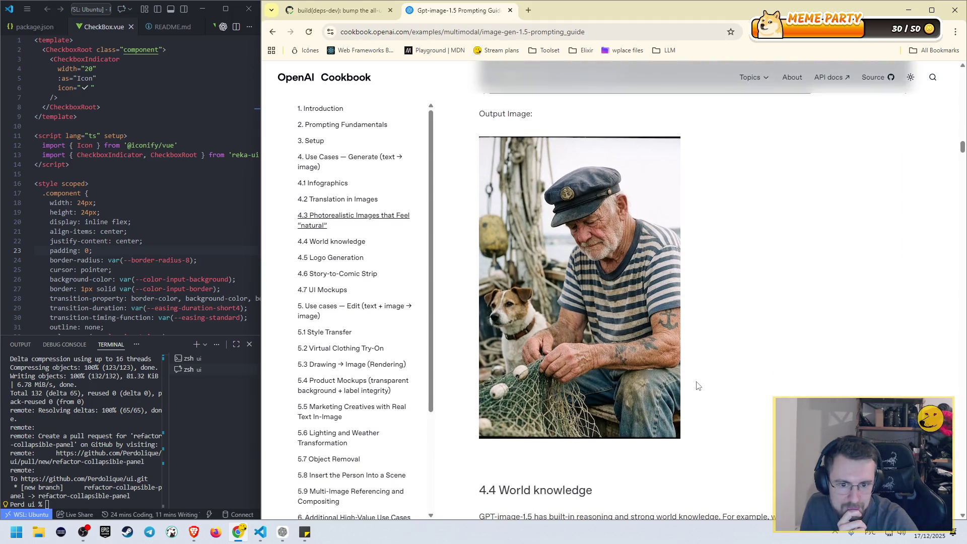
{"action": "scroll", "coordinate": [698, 386], "scroll_direction": "up", "scroll_amount": 4}
- Highlight lines of the 4.3 prompt, scroll its code block sideways, then reach 4.4 World knowledge
{"action": "left_click_drag", "start_coordinate": [715, 289], "coordinate": [804, 285]}
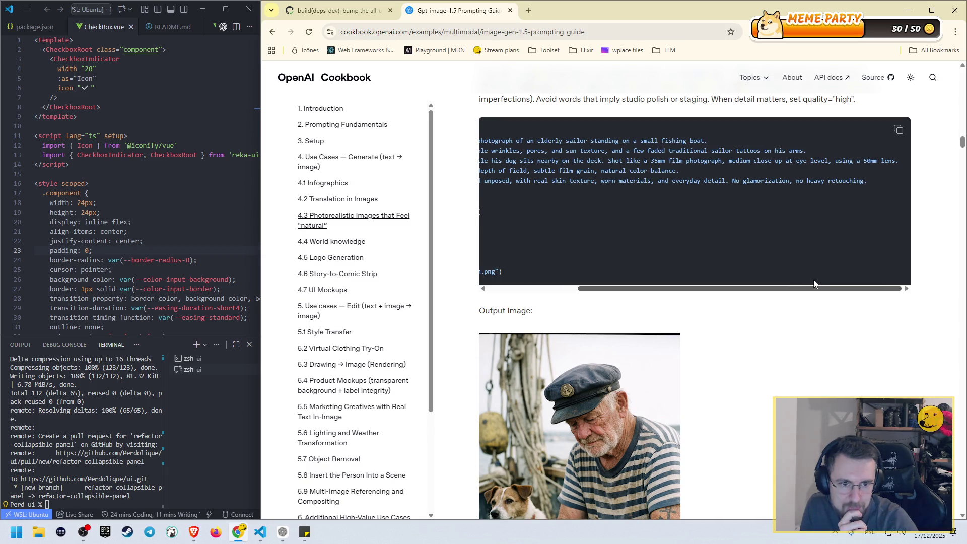
{"action": "left_click_drag", "start_coordinate": [759, 161], "coordinate": [836, 162]}
{"action": "left_click", "coordinate": [828, 271]}
{"action": "left_click_drag", "start_coordinate": [815, 289], "coordinate": [727, 267]}
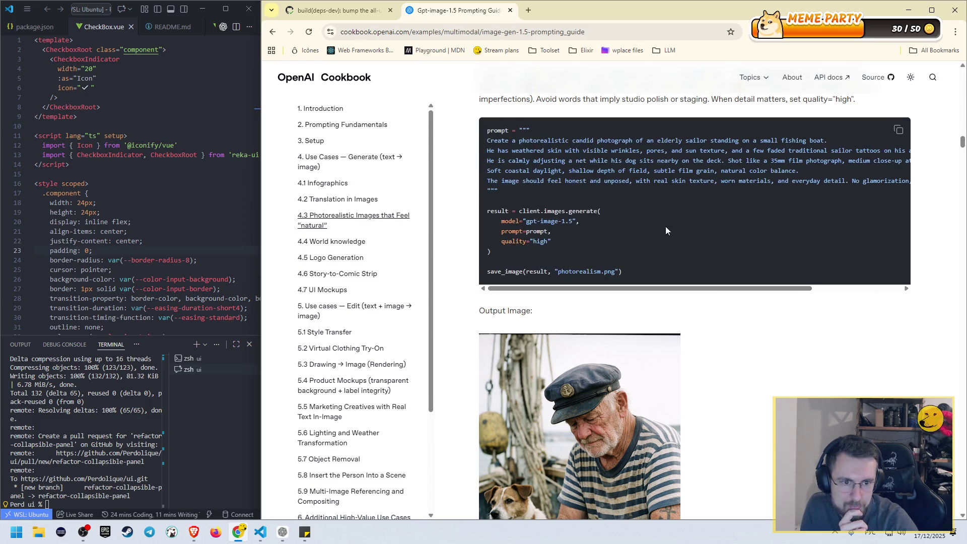
{"action": "scroll", "coordinate": [596, 227], "scroll_direction": "right", "scroll_amount": 3}
{"action": "scroll", "coordinate": [591, 252], "scroll_direction": "left", "scroll_amount": 3}
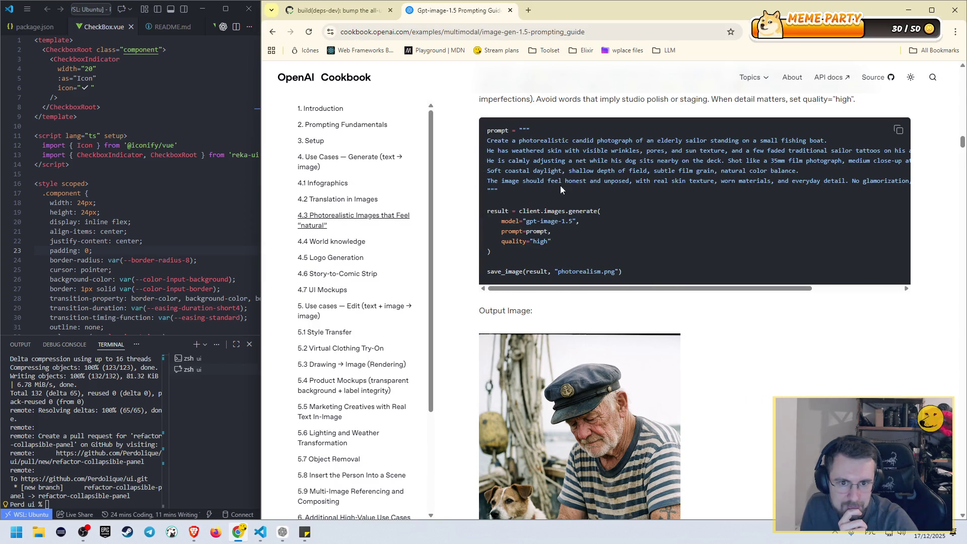
{"action": "scroll", "coordinate": [655, 227], "scroll_direction": "right", "scroll_amount": 4}
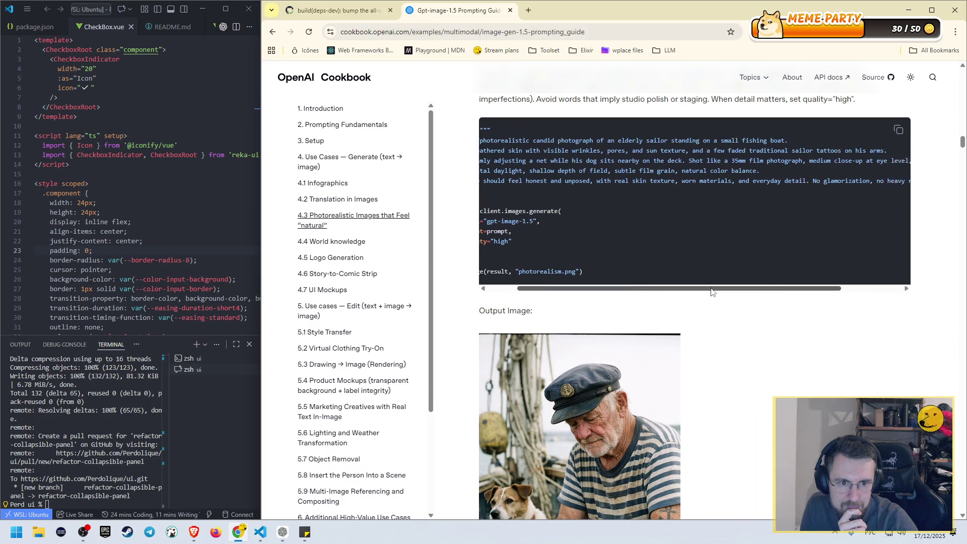
{"action": "scroll", "coordinate": [604, 227], "scroll_direction": "left", "scroll_amount": 4}
{"action": "scroll", "coordinate": [470, 285], "scroll_direction": "down", "scroll_amount": 1}
{"action": "scroll", "coordinate": [481, 253], "scroll_direction": "down", "scroll_amount": 9}
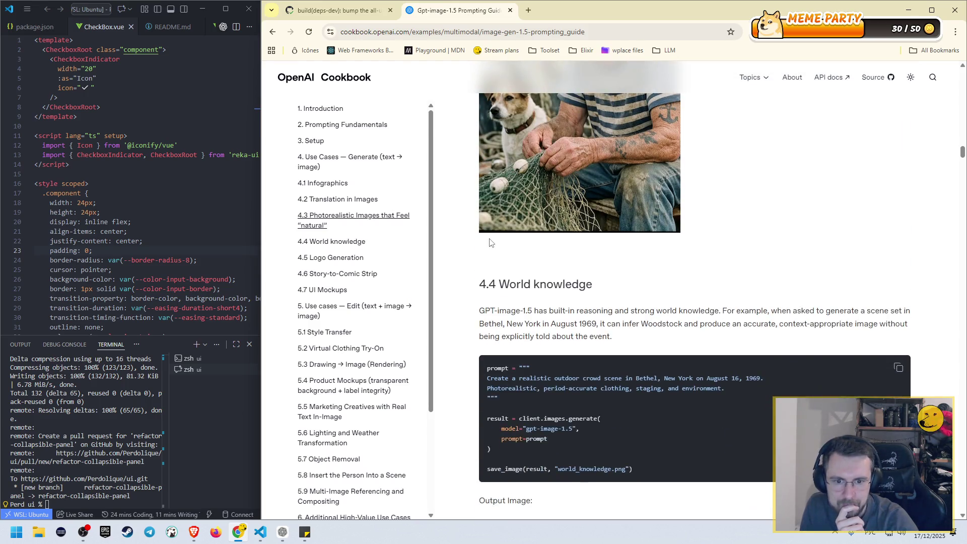
- Highlight part of the 4.4 World knowledge description, then clear the highlight
{"action": "scroll", "coordinate": [489, 222], "scroll_direction": "down", "scroll_amount": 2}
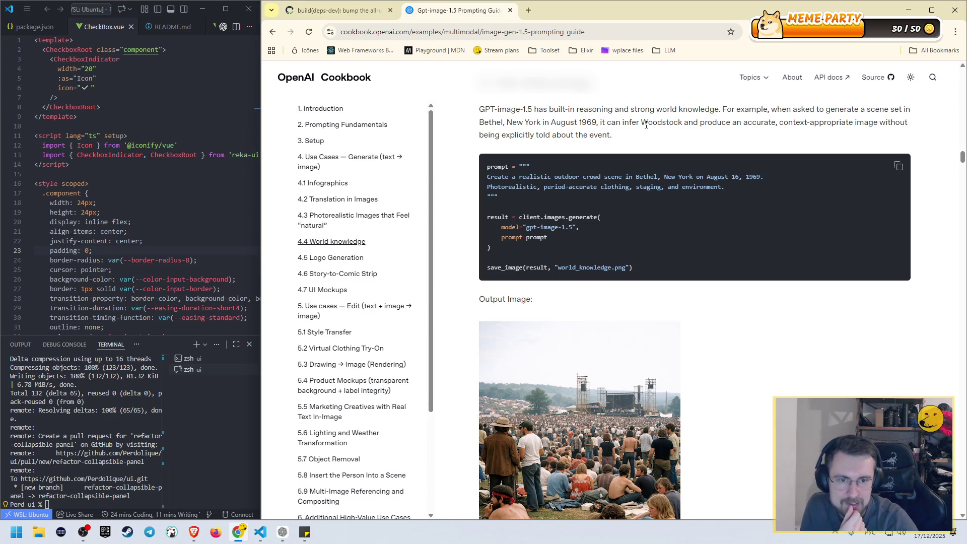
{"action": "scroll", "coordinate": [727, 211], "scroll_direction": "down", "scroll_amount": 2}
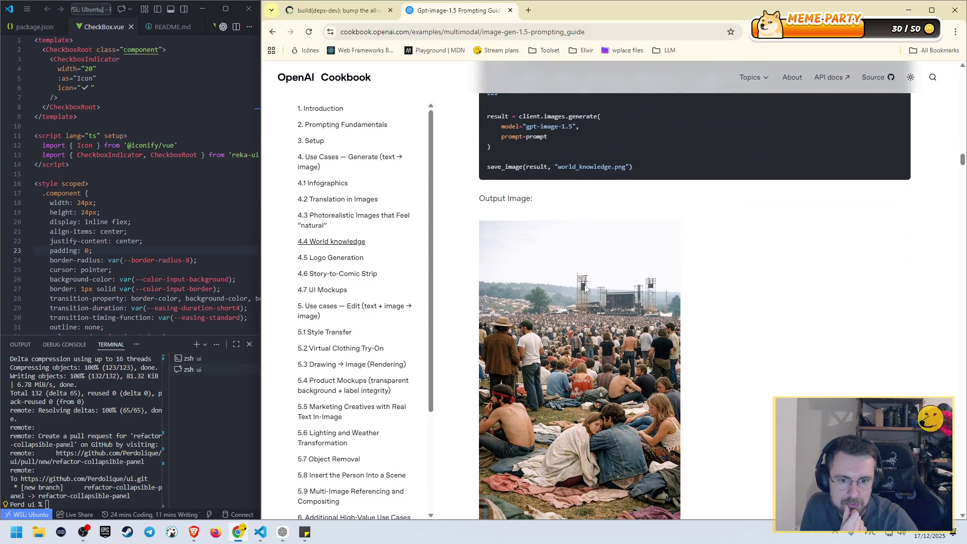
{"action": "scroll", "coordinate": [629, 280], "scroll_direction": "up", "scroll_amount": 4}
{"action": "left_click_drag", "start_coordinate": [718, 210], "coordinate": [776, 211]}
{"action": "left_click", "coordinate": [725, 210]}
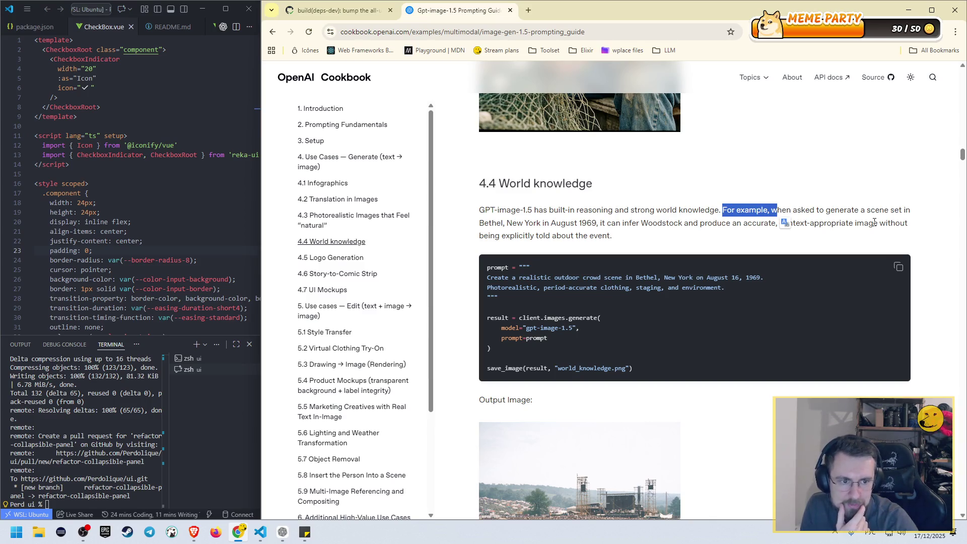
- Highlight the year 1969, the phrase about inferring Woodstock, and the word Woodstock
{"action": "scroll", "coordinate": [501, 234], "scroll_direction": "down", "scroll_amount": 1}
{"action": "left_click", "coordinate": [559, 172]}
{"action": "left_click_drag", "start_coordinate": [559, 173], "coordinate": [587, 173]}
{"action": "scroll", "coordinate": [621, 185], "scroll_direction": "down", "scroll_amount": 1}
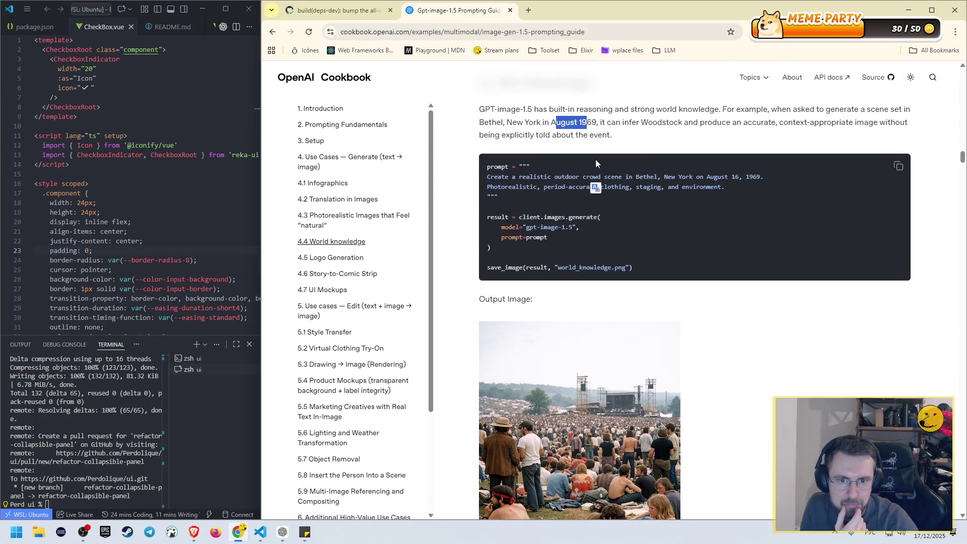
{"action": "left_click", "coordinate": [586, 122]}
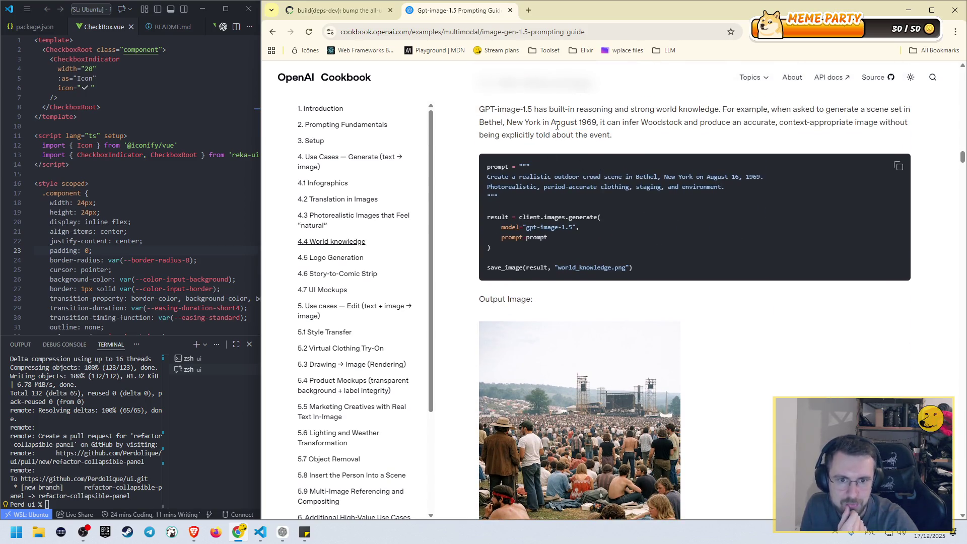
{"action": "left_click_drag", "start_coordinate": [586, 122], "coordinate": [579, 122]}
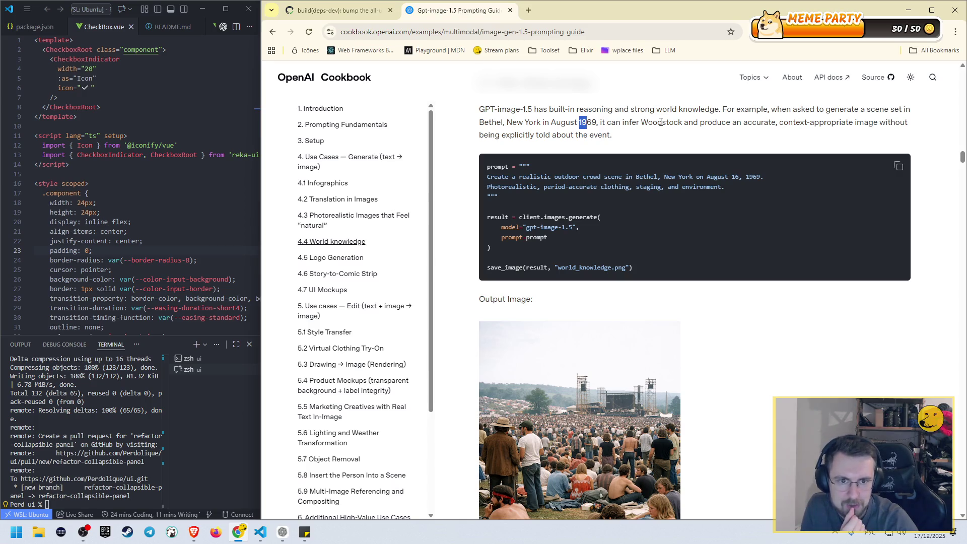
{"action": "left_click_drag", "start_coordinate": [677, 123], "coordinate": [769, 122]}
{"action": "left_click", "coordinate": [672, 139]}
{"action": "left_click_drag", "start_coordinate": [622, 122], "coordinate": [768, 122]}
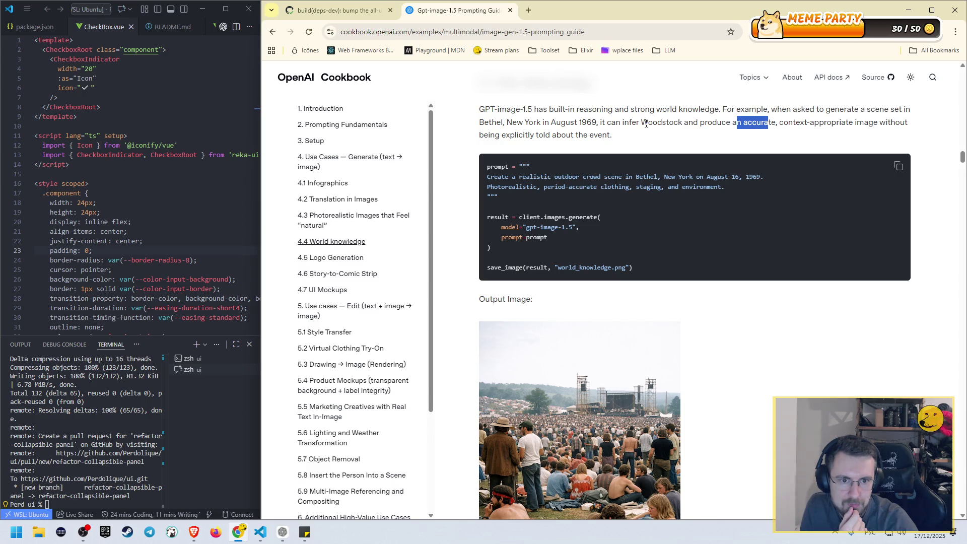
{"action": "left_click_drag", "start_coordinate": [637, 123], "coordinate": [655, 123]}
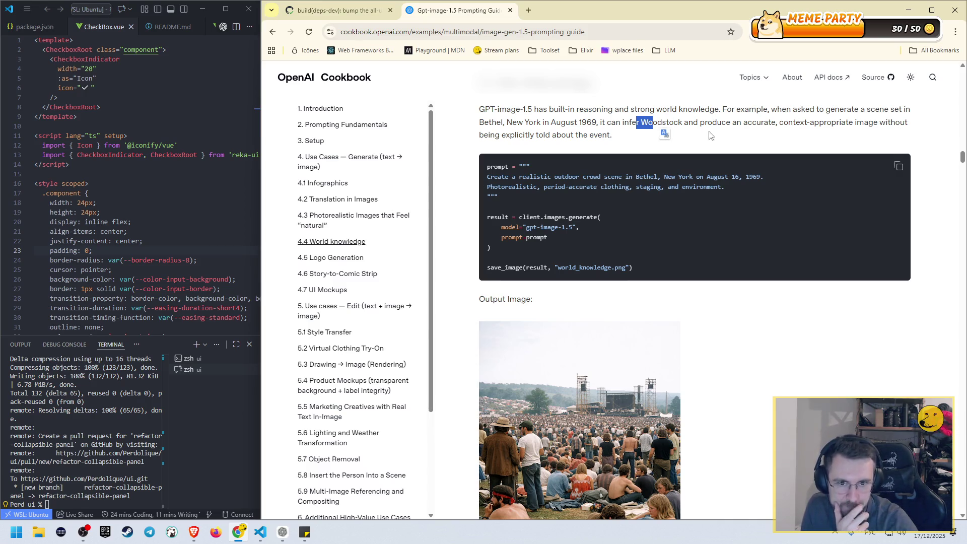
- Highlight the Bethel, New York 1969 prompt line, then continue down to 4.5 Logo Generation
{"action": "scroll", "coordinate": [640, 166], "scroll_direction": "down", "scroll_amount": 1}
{"action": "left_click", "coordinate": [649, 134]}
{"action": "left_click_drag", "start_coordinate": [502, 127], "coordinate": [763, 127]}
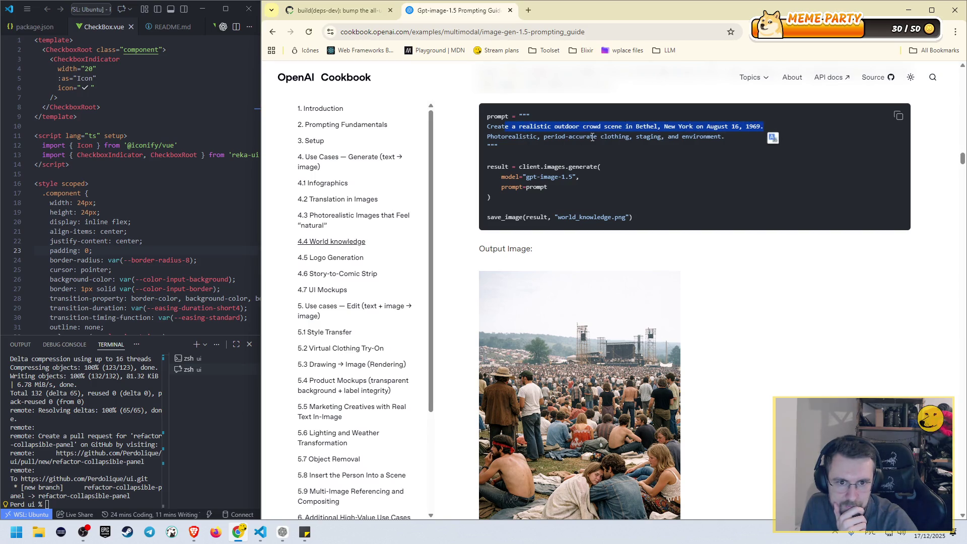
{"action": "left_click", "coordinate": [714, 162]}
{"action": "scroll", "coordinate": [642, 275], "scroll_direction": "down", "scroll_amount": 3}
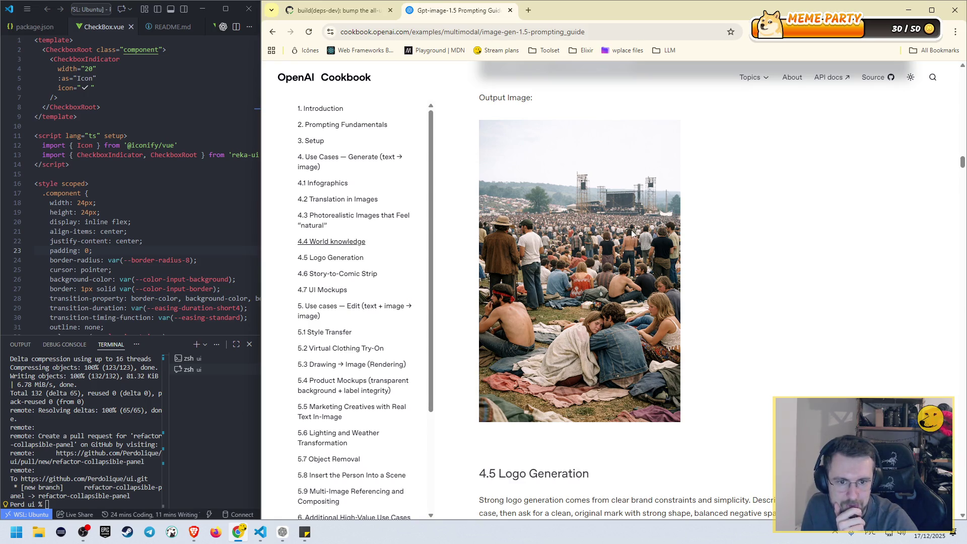
{"action": "scroll", "coordinate": [631, 233], "scroll_direction": "down", "scroll_amount": 5}
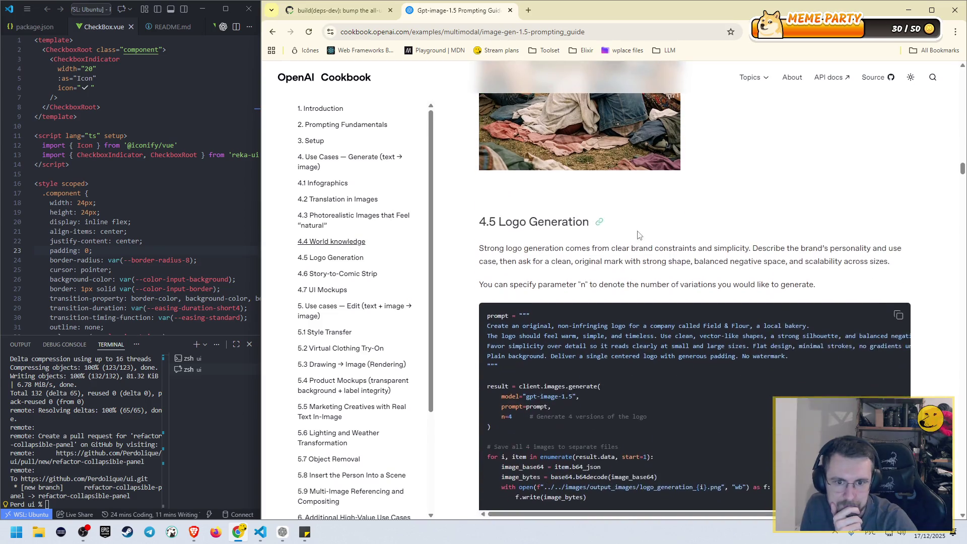
- Review the 4.5 logo code and four Field & Flour logos, reaching 4.6 Story-to-Comic Strip
{"action": "scroll", "coordinate": [640, 234], "scroll_direction": "down", "scroll_amount": 2}
{"action": "scroll", "coordinate": [638, 228], "scroll_direction": "down", "scroll_amount": 3}
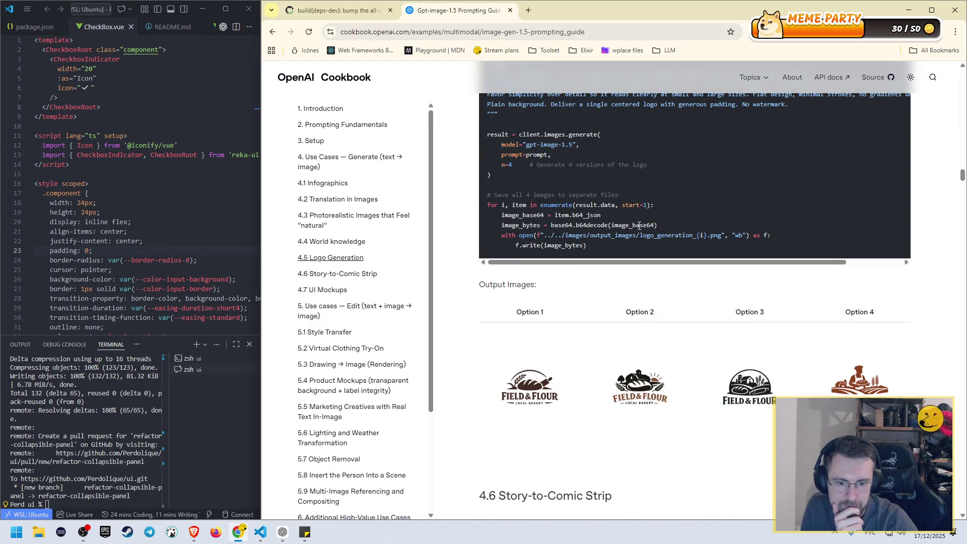
{"action": "scroll", "coordinate": [640, 225], "scroll_direction": "up", "scroll_amount": 3}
{"action": "scroll", "coordinate": [642, 266], "scroll_direction": "down", "scroll_amount": 3}
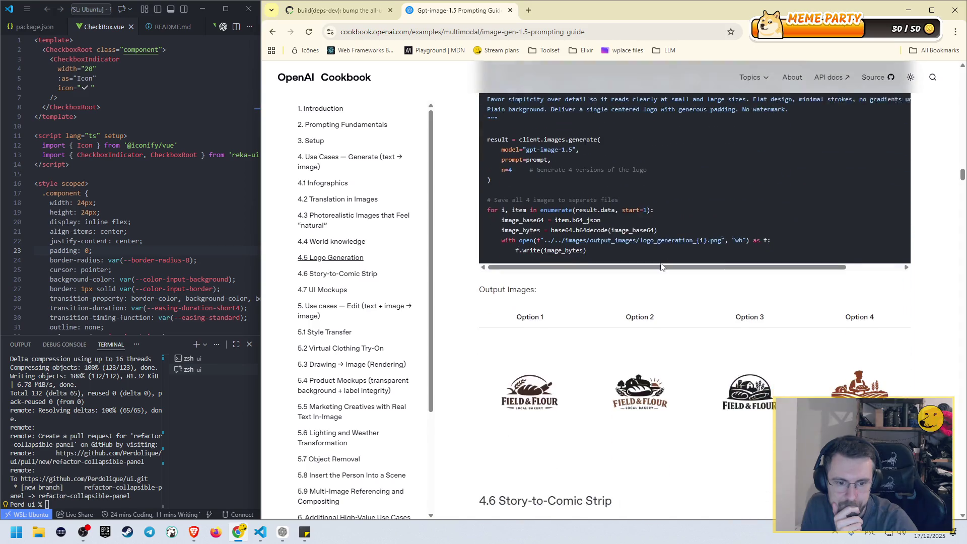
{"action": "scroll", "coordinate": [666, 259], "scroll_direction": "up", "scroll_amount": 4}
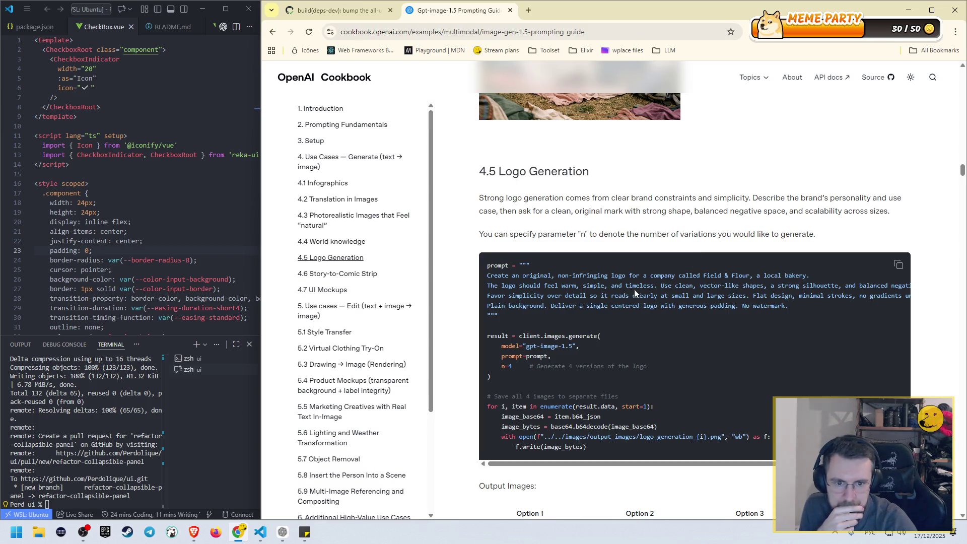
{"action": "scroll", "coordinate": [636, 240], "scroll_direction": "down", "scroll_amount": 2}
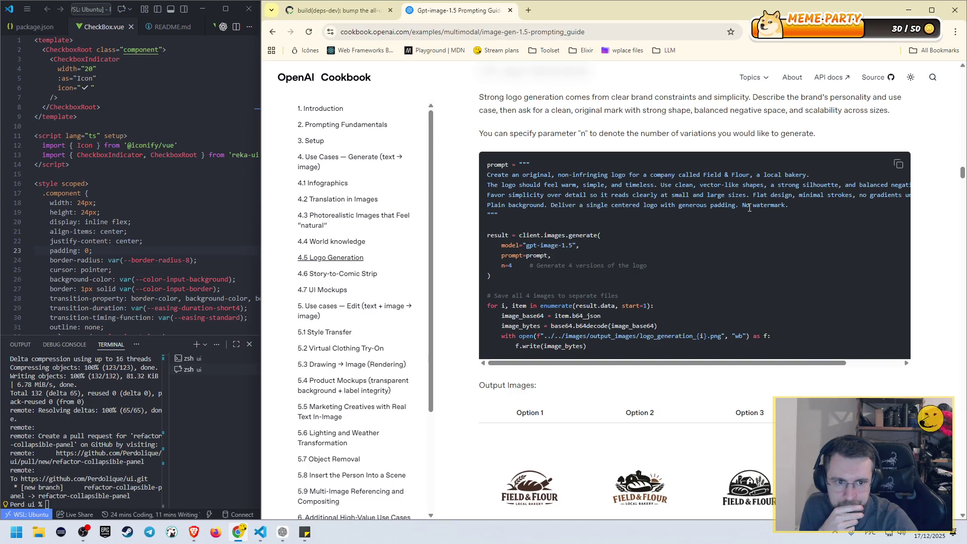
{"action": "scroll", "coordinate": [571, 253], "scroll_direction": "down", "scroll_amount": 3}
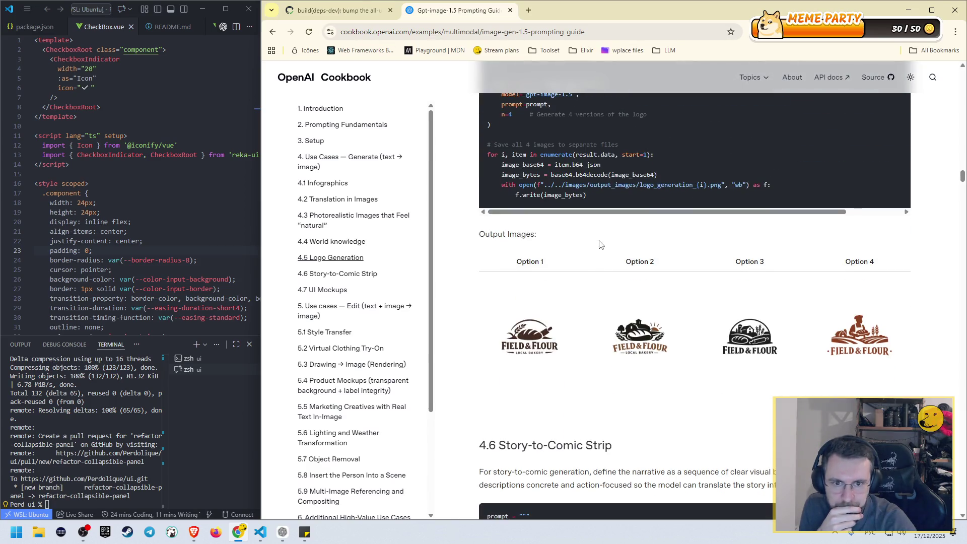
{"action": "scroll", "coordinate": [595, 224], "scroll_direction": "up", "scroll_amount": 2}
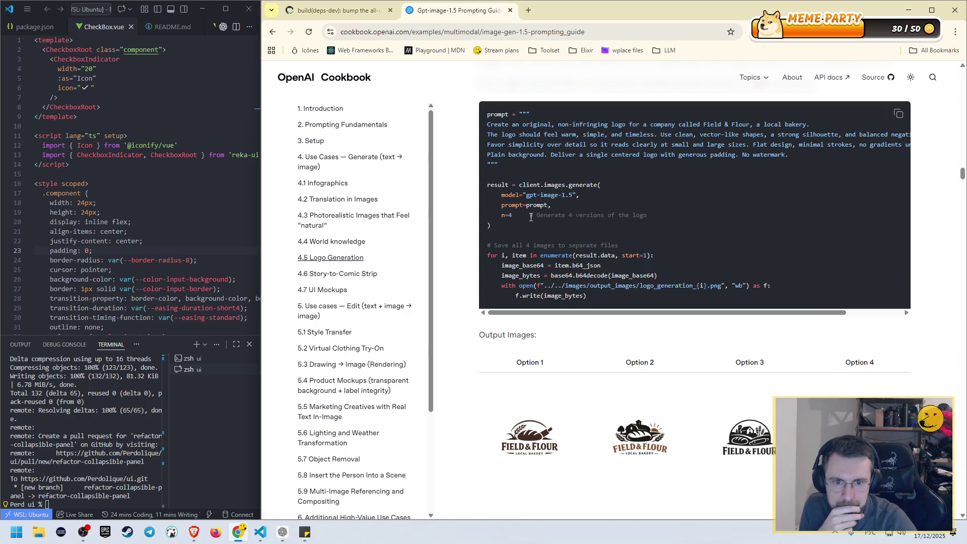
{"action": "left_click_drag", "start_coordinate": [529, 215], "coordinate": [654, 217]}
{"action": "scroll", "coordinate": [661, 258], "scroll_direction": "down", "scroll_amount": 6}
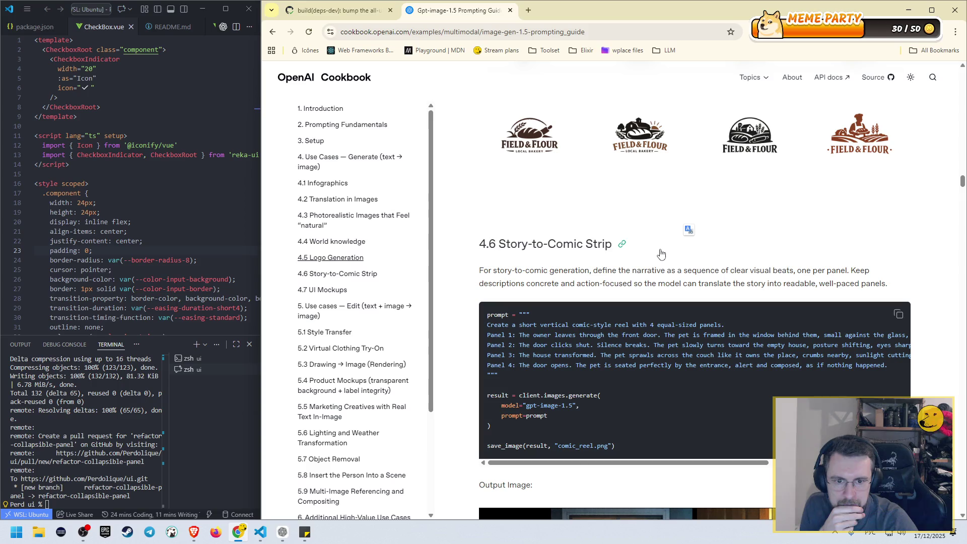
- Review the 4.6 comic prompt and four-panel cat comic, continuing to 4.7 UI Mockups
{"action": "scroll", "coordinate": [660, 253], "scroll_direction": "down", "scroll_amount": 6}
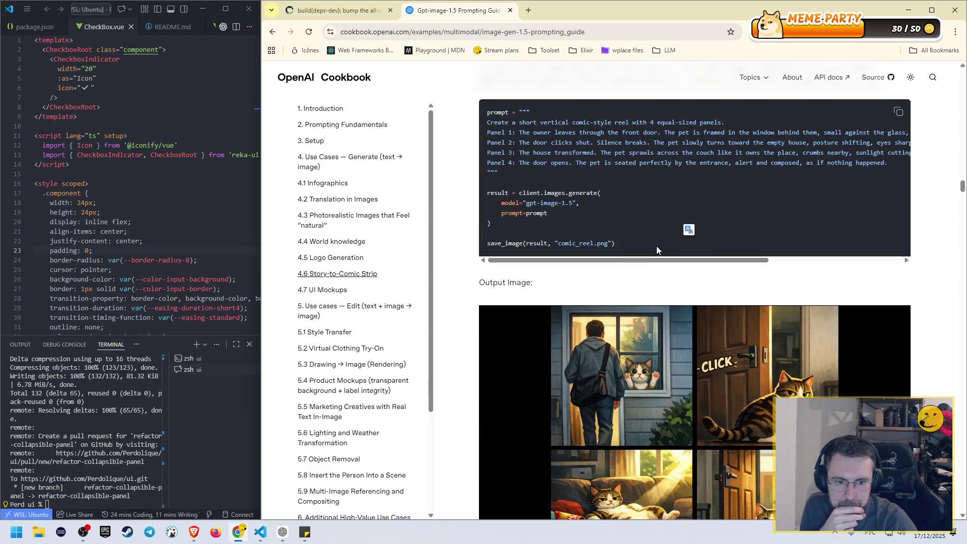
{"action": "scroll", "coordinate": [656, 249], "scroll_direction": "down", "scroll_amount": 2}
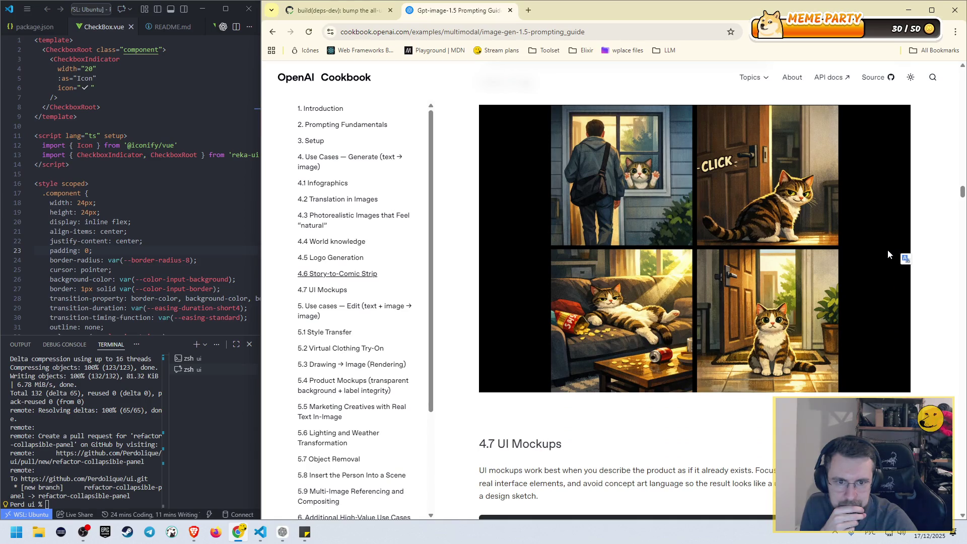
{"action": "scroll", "coordinate": [939, 262], "scroll_direction": "up", "scroll_amount": 3}
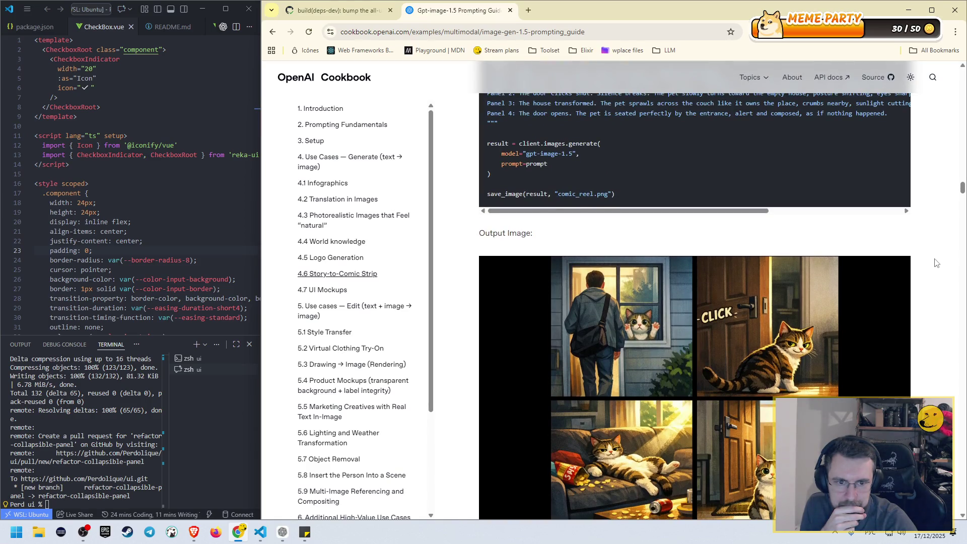
{"action": "scroll", "coordinate": [715, 213], "scroll_direction": "up", "scroll_amount": 3}
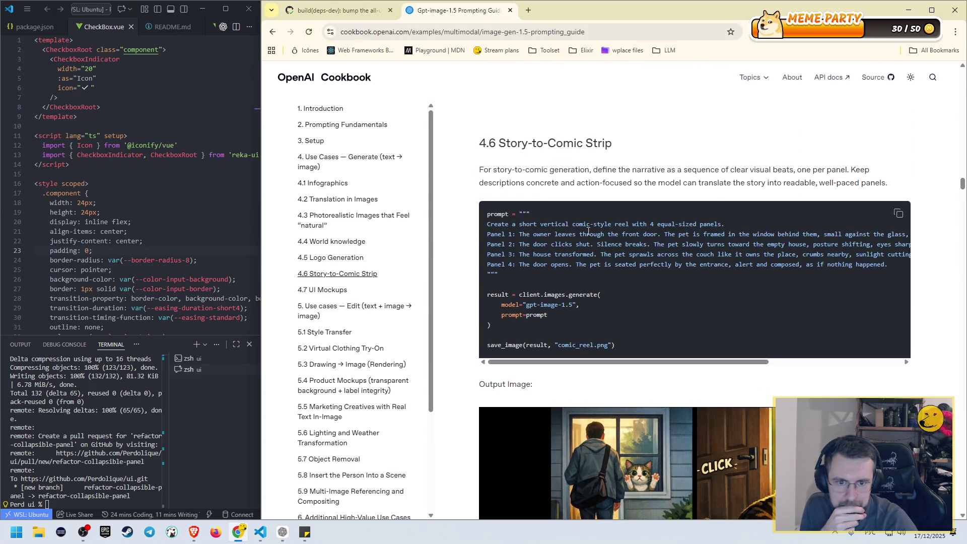
{"action": "scroll", "coordinate": [615, 256], "scroll_direction": "down", "scroll_amount": 2}
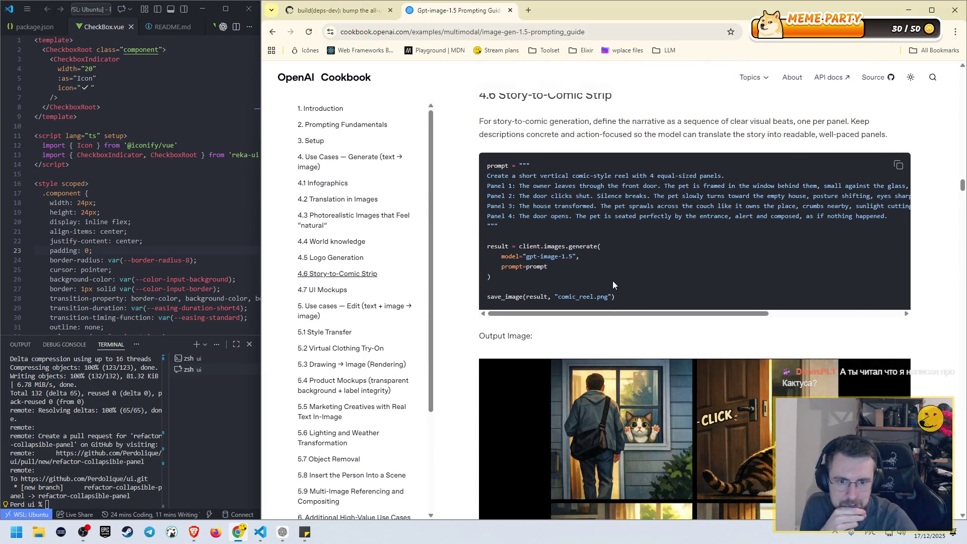
{"action": "scroll", "coordinate": [586, 271], "scroll_direction": "down", "scroll_amount": 1}
{"action": "scroll", "coordinate": [586, 271], "scroll_direction": "down", "scroll_amount": 2}
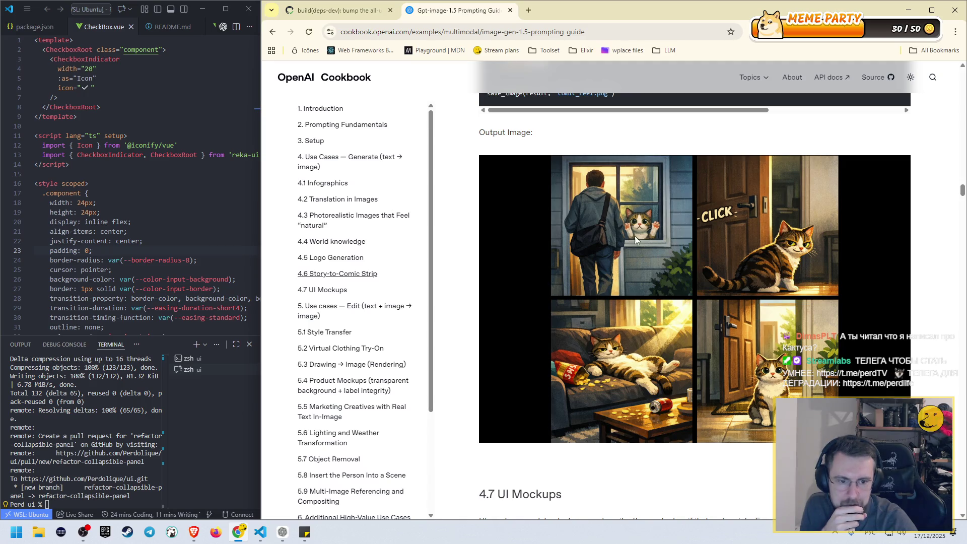
{"action": "scroll", "coordinate": [660, 246], "scroll_direction": "down", "scroll_amount": 2}
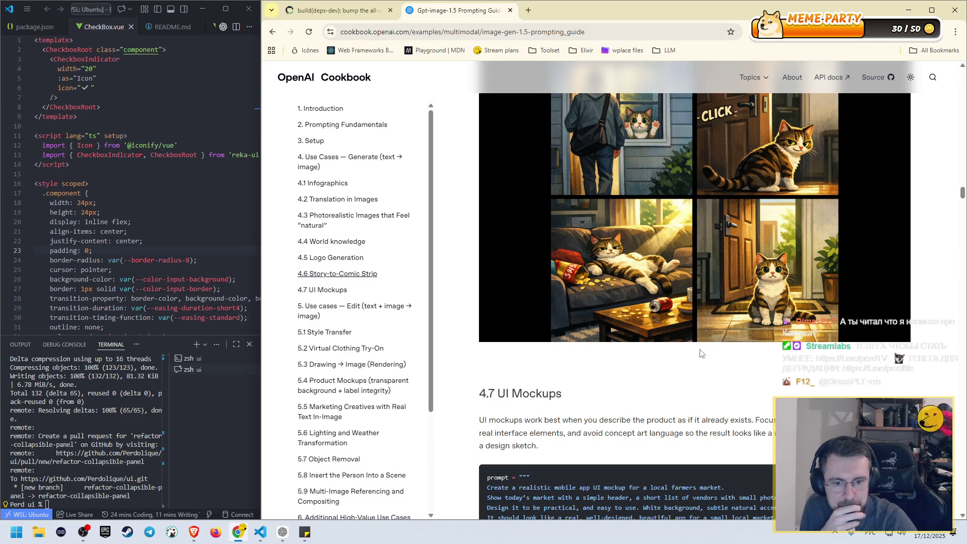
{"action": "scroll", "coordinate": [709, 353], "scroll_direction": "down", "scroll_amount": 2}
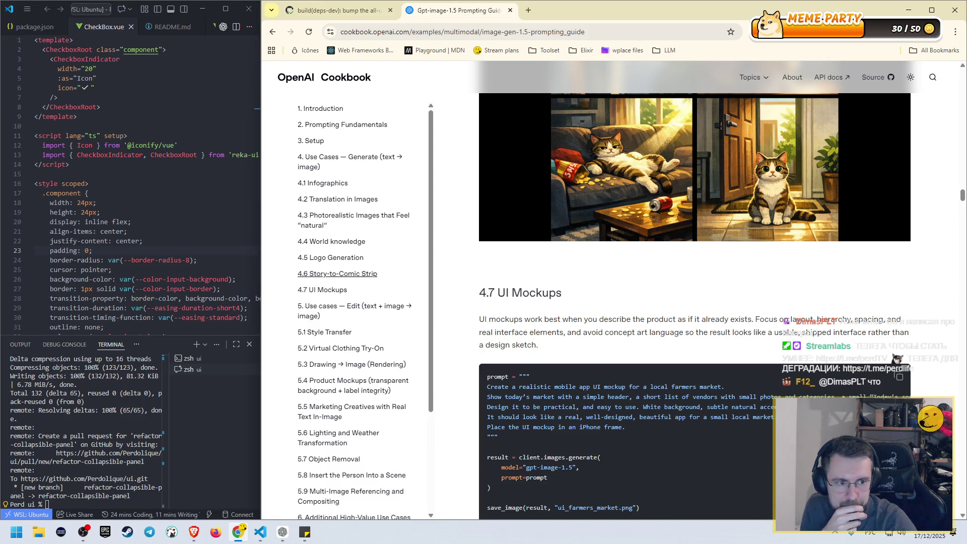
- Review the 4.7 farmers-market prompt and 'Today's Market' phone mockup, heading toward 5.1 Style Transfer
{"action": "scroll", "coordinate": [916, 249], "scroll_direction": "down", "scroll_amount": 3}
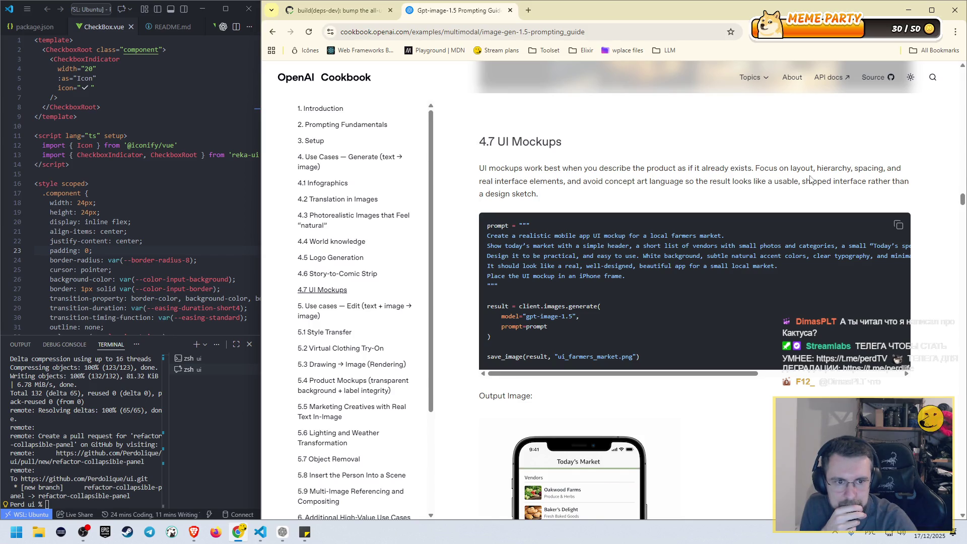
{"action": "scroll", "coordinate": [530, 255], "scroll_direction": "down", "scroll_amount": 3}
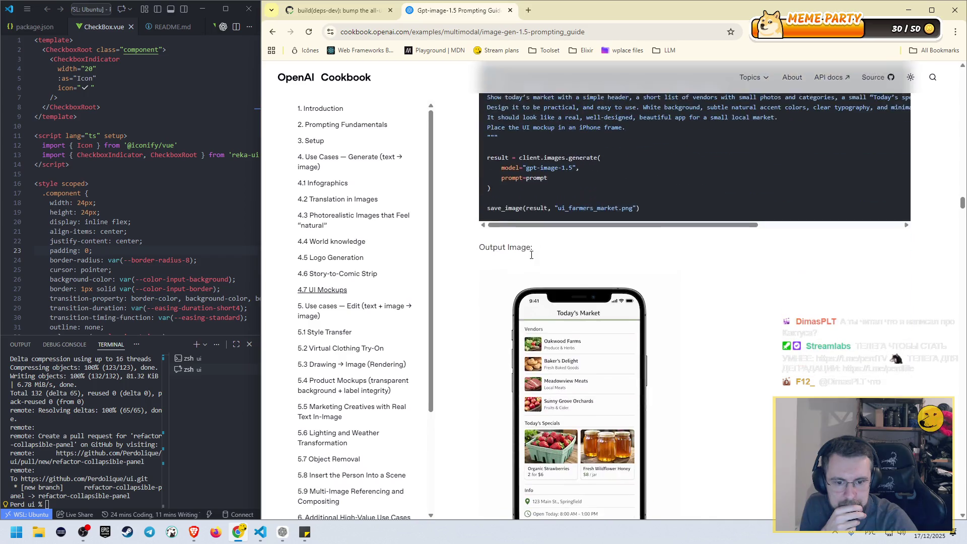
{"action": "scroll", "coordinate": [531, 257], "scroll_direction": "up", "scroll_amount": 2}
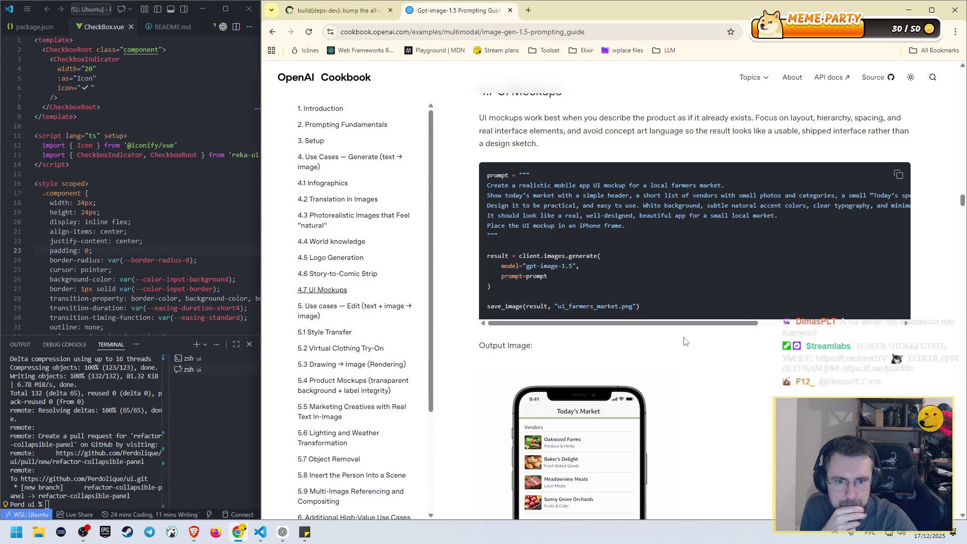
{"action": "scroll", "coordinate": [694, 351], "scroll_direction": "down", "scroll_amount": 10}
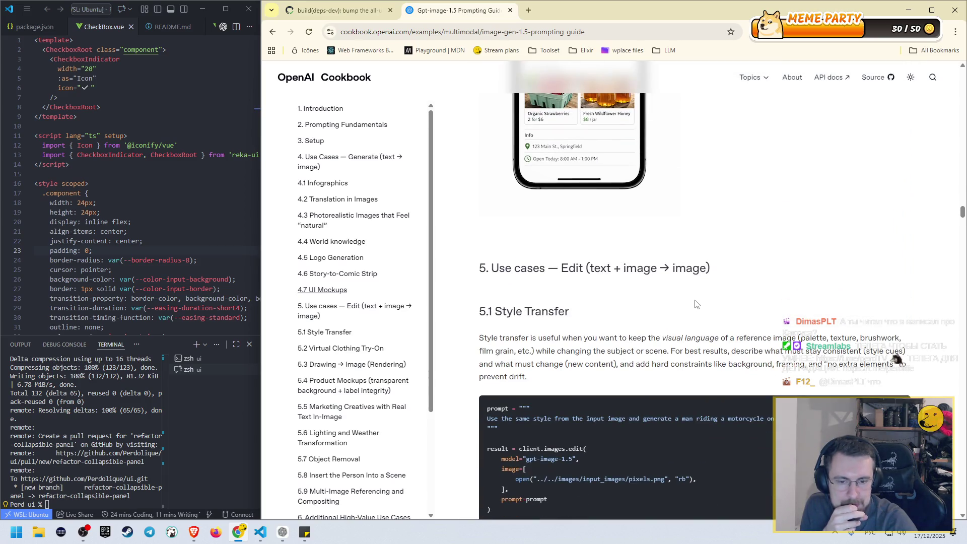
- Scroll past the Galactic Battle pixel-art input image down to the motorcycle output image
{"action": "scroll", "coordinate": [693, 306], "scroll_direction": "down", "scroll_amount": 3}
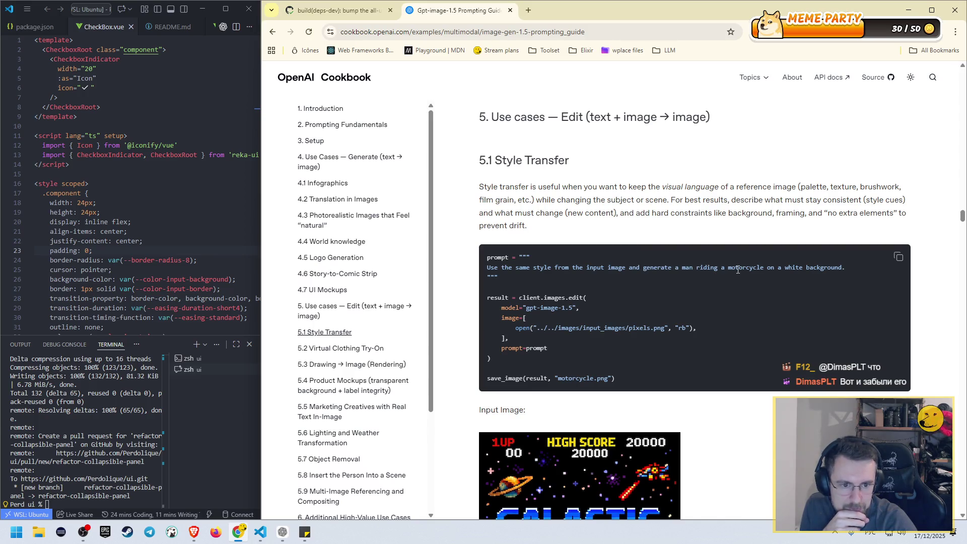
{"action": "scroll", "coordinate": [853, 270], "scroll_direction": "down", "scroll_amount": 5}
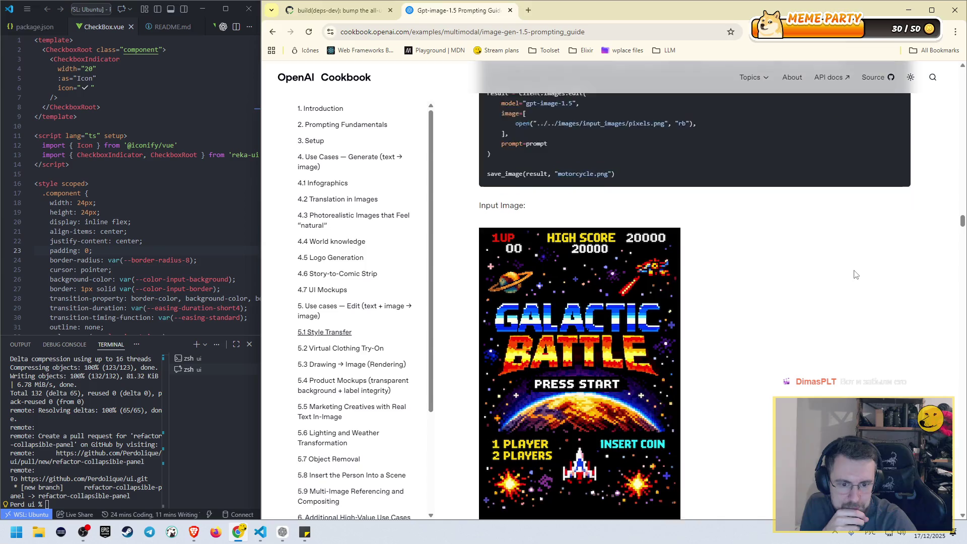
{"action": "scroll", "coordinate": [850, 277], "scroll_direction": "down", "scroll_amount": 3}
{"action": "scroll", "coordinate": [846, 277], "scroll_direction": "up", "scroll_amount": 4}
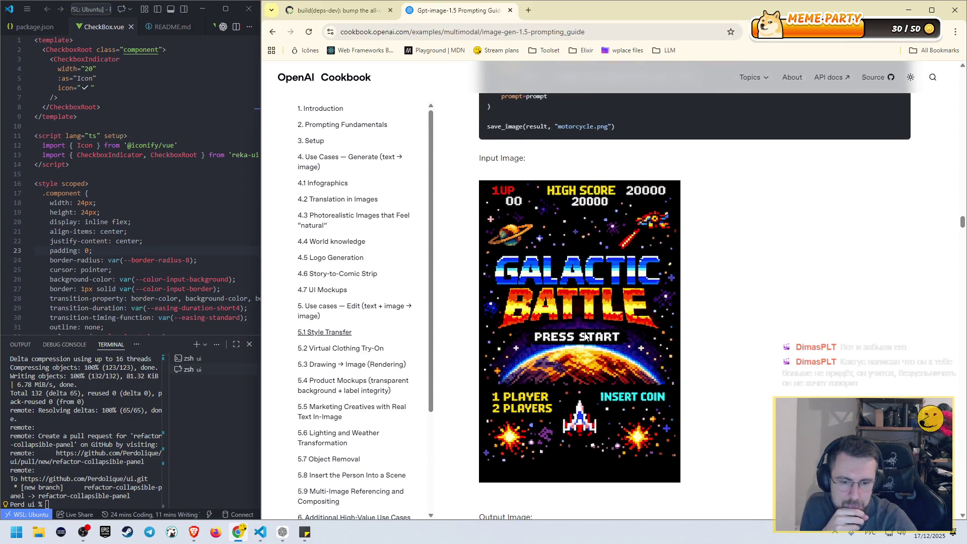
{"action": "scroll", "coordinate": [586, 336], "scroll_direction": "up", "scroll_amount": 3}
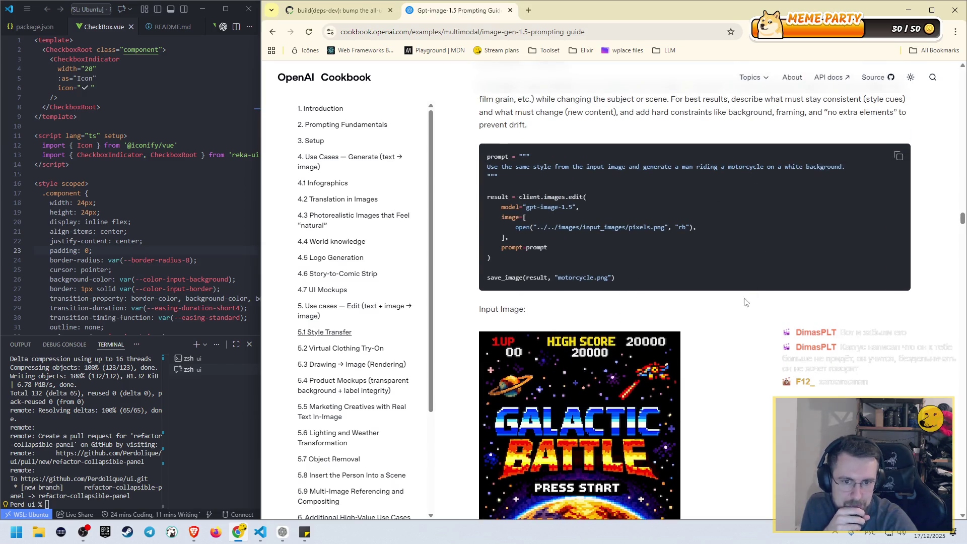
{"action": "scroll", "coordinate": [748, 297], "scroll_direction": "down", "scroll_amount": 8}
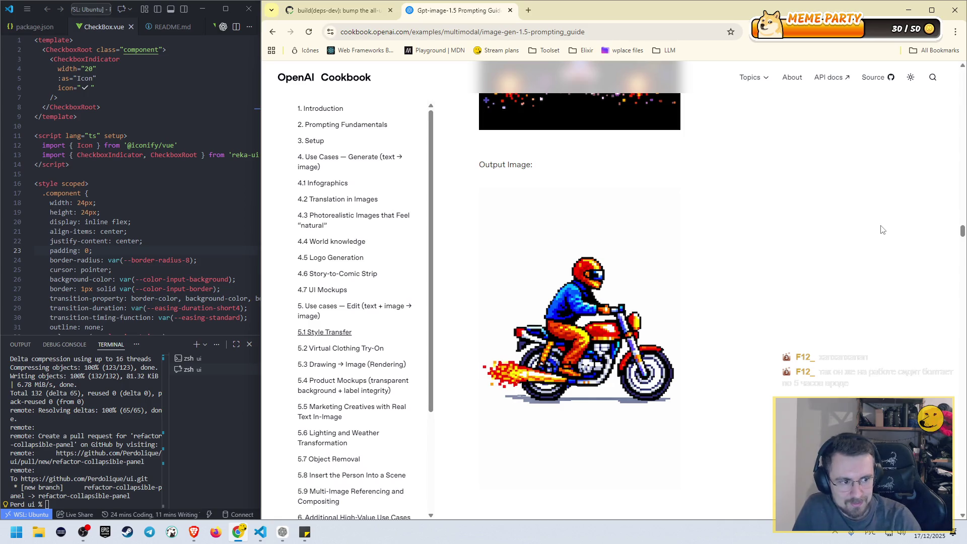
- Scroll ahead to 5.2 Virtual Clothing Try-On, then back up to the 5.1 Style Transfer heading
{"action": "scroll", "coordinate": [839, 234], "scroll_direction": "down", "scroll_amount": 3}
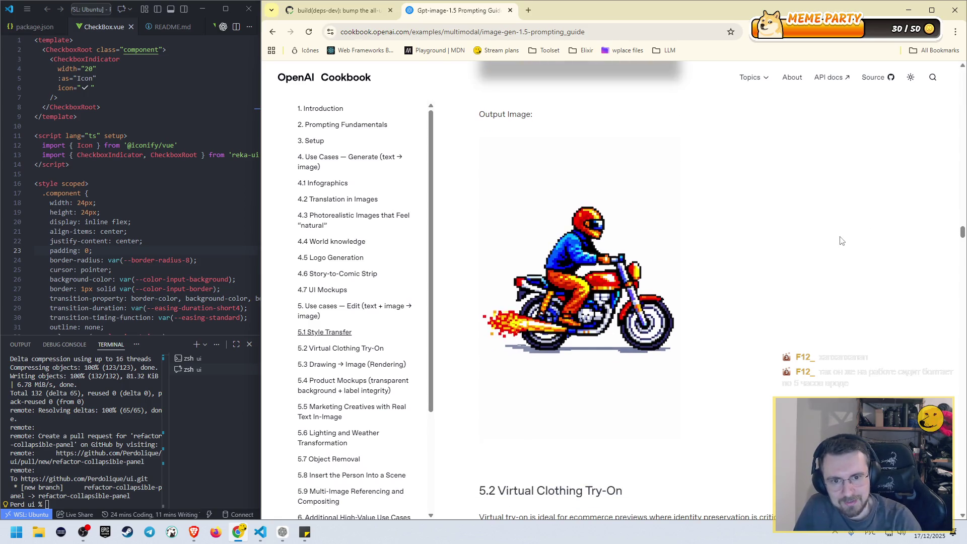
{"action": "scroll", "coordinate": [839, 234], "scroll_direction": "down", "scroll_amount": 5}
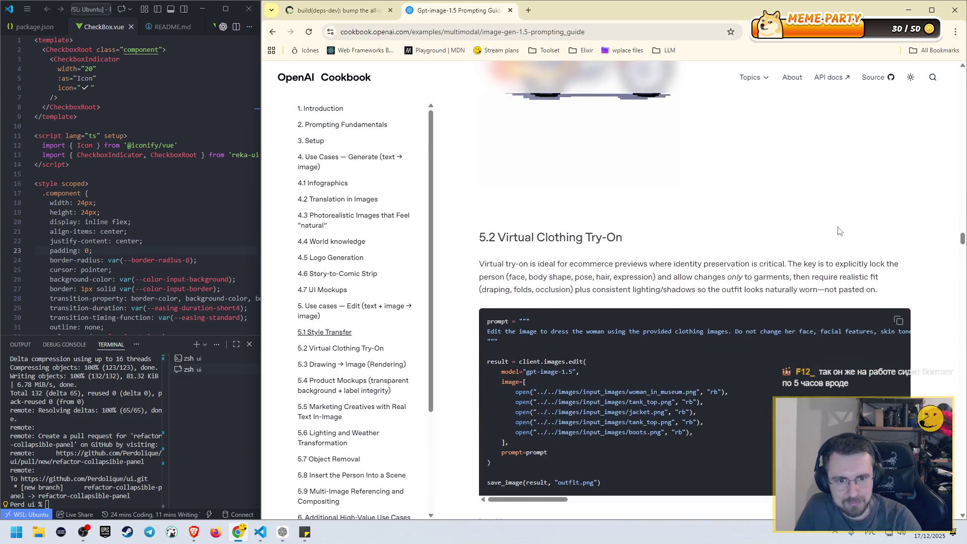
{"action": "scroll", "coordinate": [835, 228], "scroll_direction": "down", "scroll_amount": 1}
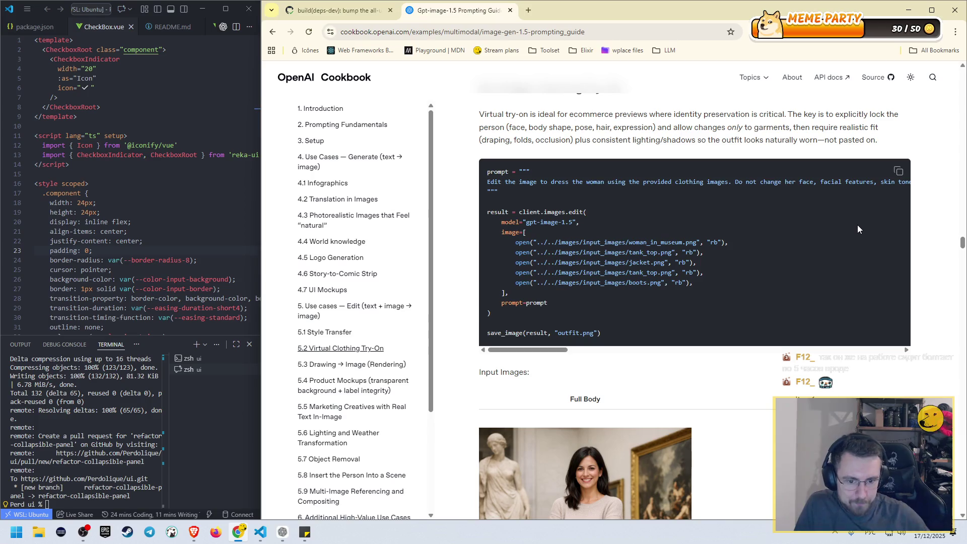
{"action": "scroll", "coordinate": [856, 229], "scroll_direction": "up", "scroll_amount": 15}
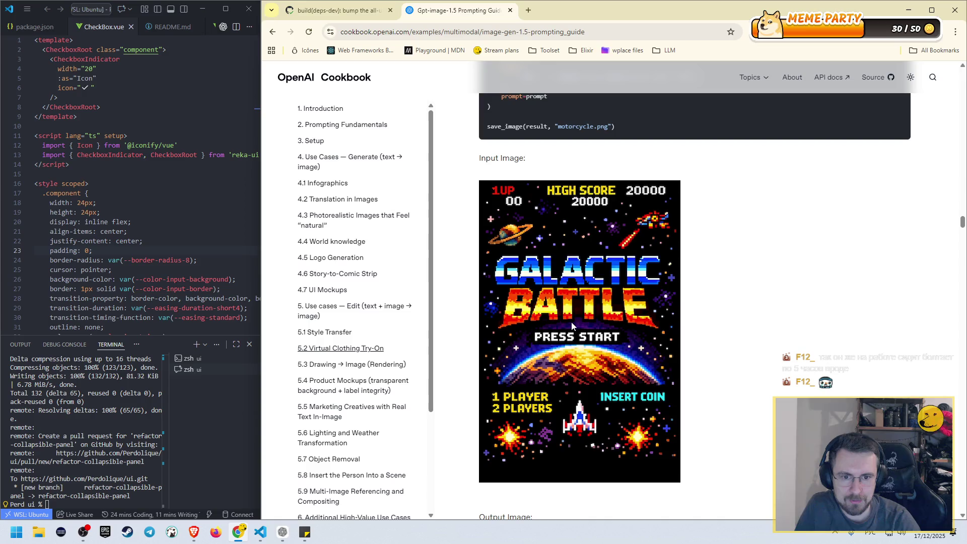
{"action": "scroll", "coordinate": [569, 303], "scroll_direction": "up", "scroll_amount": 5}
{"action": "scroll", "coordinate": [569, 303], "scroll_direction": "down", "scroll_amount": 7}
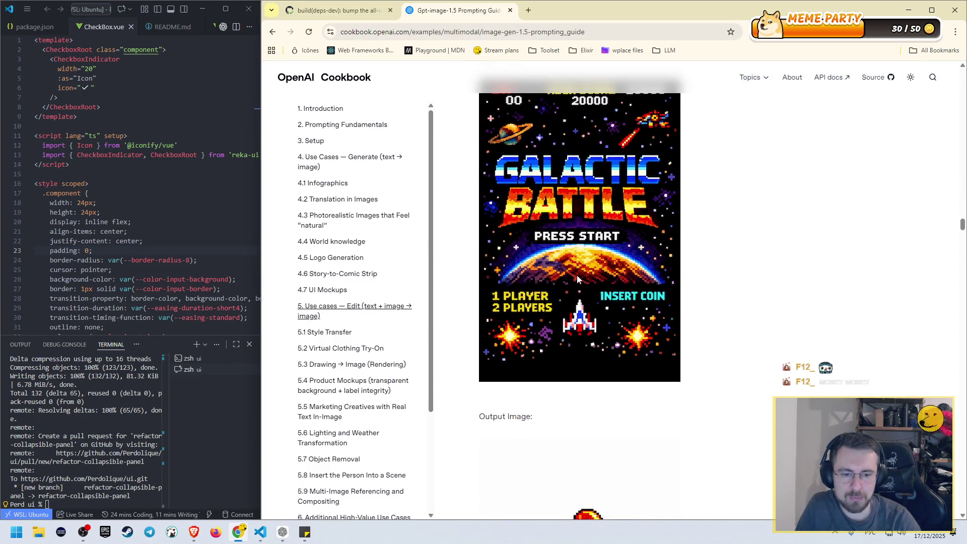
{"action": "scroll", "coordinate": [577, 272], "scroll_direction": "down", "scroll_amount": 1}
{"action": "scroll", "coordinate": [578, 272], "scroll_direction": "up", "scroll_amount": 2}
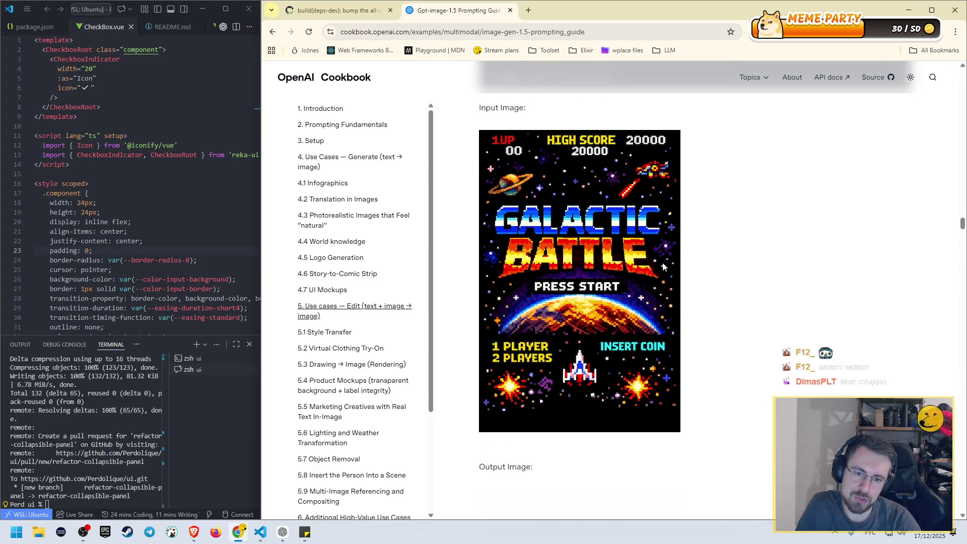
{"action": "scroll", "coordinate": [595, 187], "scroll_direction": "up", "scroll_amount": 7}
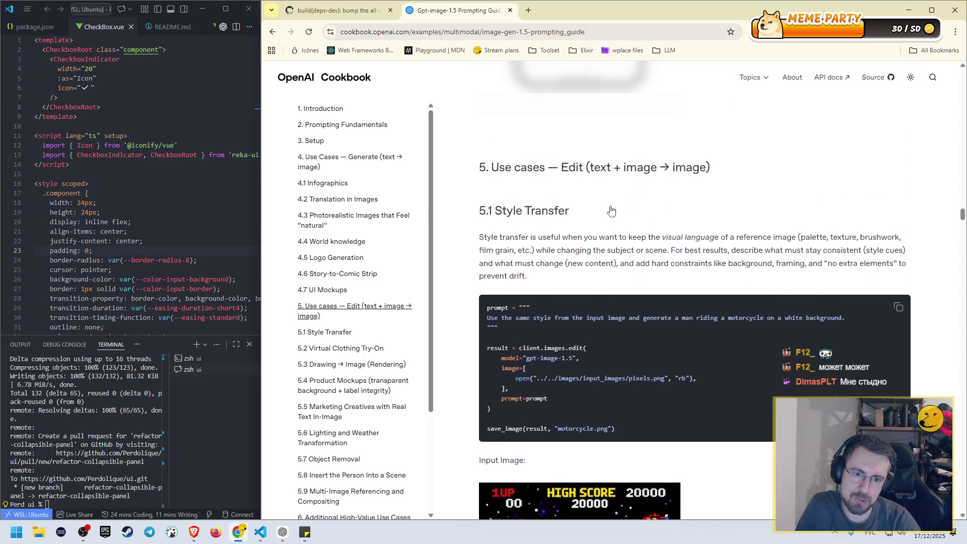
- Select part of the Style Transfer prompt, review its images, and reach 5.2 Virtual Clothing Try-On
{"action": "left_click_drag", "start_coordinate": [719, 317], "coordinate": [842, 317]}
{"action": "scroll", "coordinate": [812, 360], "scroll_direction": "down", "scroll_amount": 2}
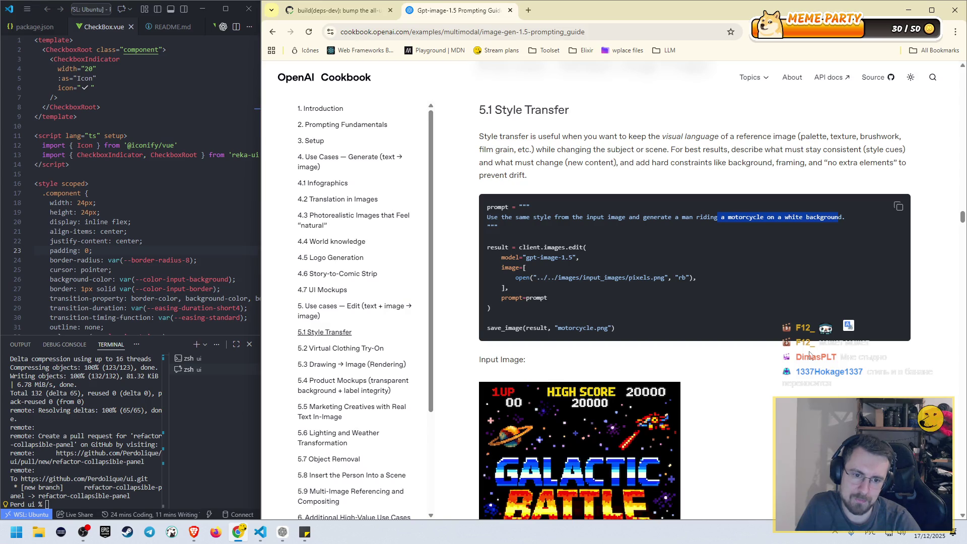
{"action": "scroll", "coordinate": [809, 355], "scroll_direction": "down", "scroll_amount": 5}
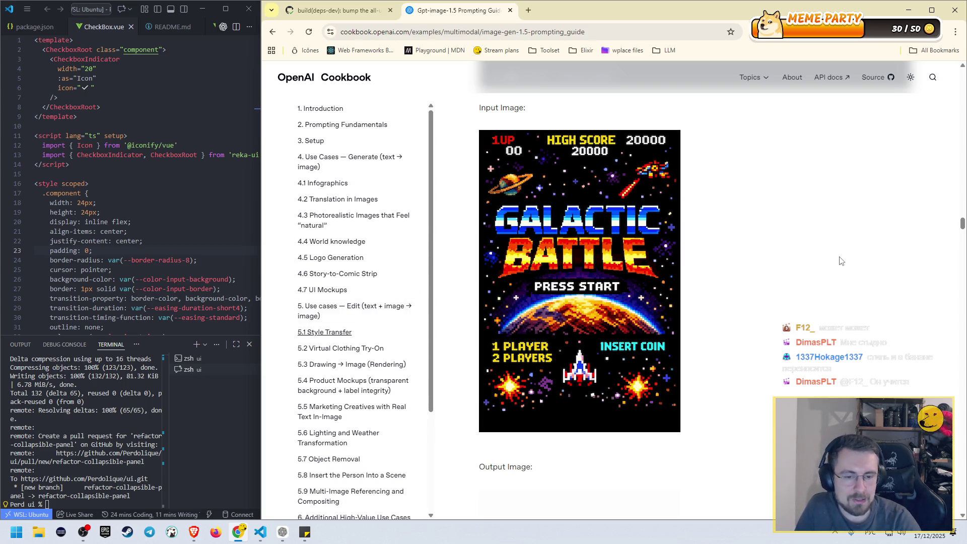
{"action": "scroll", "coordinate": [615, 256], "scroll_direction": "up", "scroll_amount": 5}
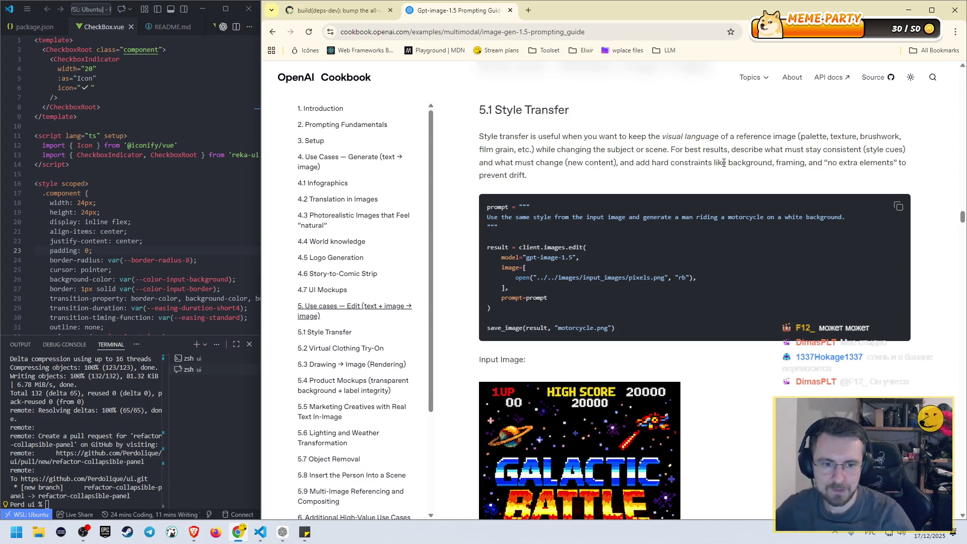
{"action": "scroll", "coordinate": [732, 159], "scroll_direction": "down", "scroll_amount": 4}
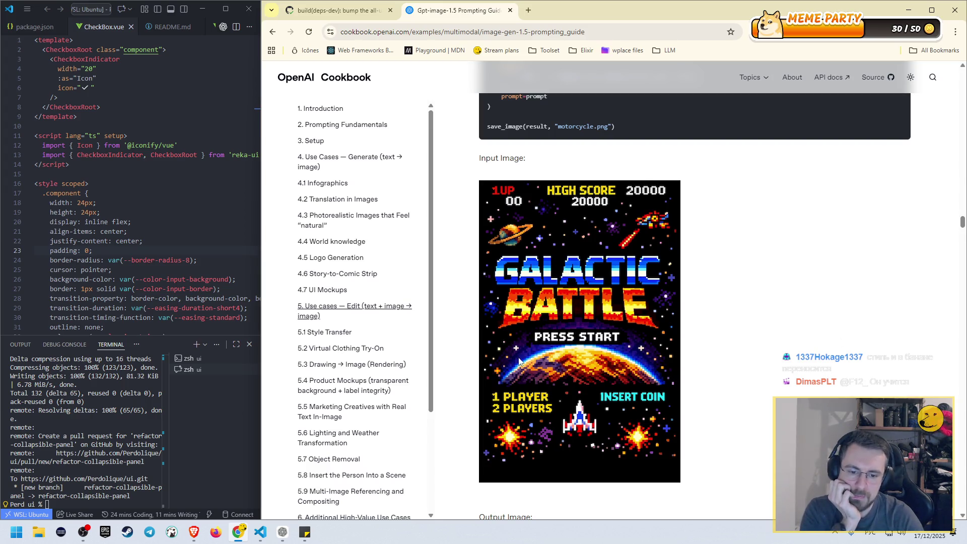
{"action": "scroll", "coordinate": [566, 330], "scroll_direction": "down", "scroll_amount": 6}
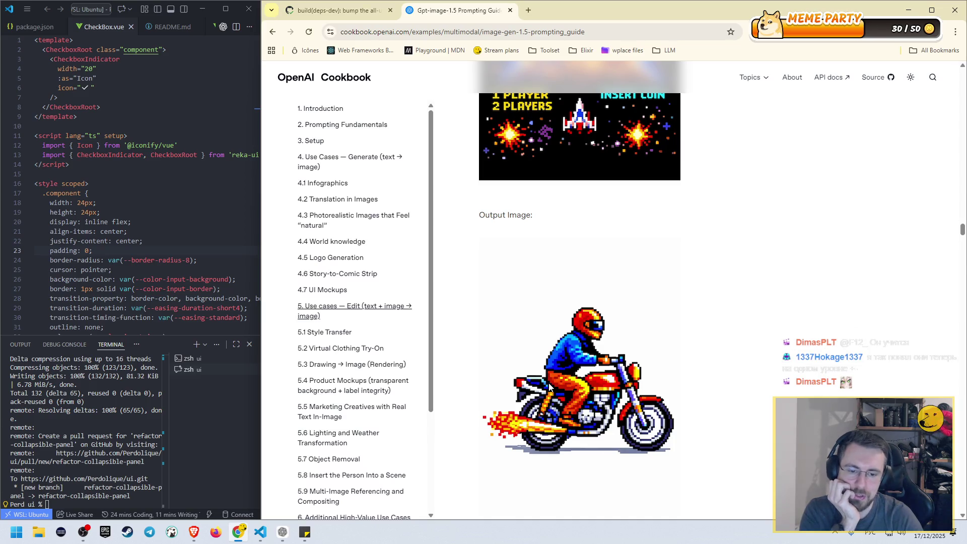
{"action": "scroll", "coordinate": [547, 387], "scroll_direction": "up", "scroll_amount": 3}
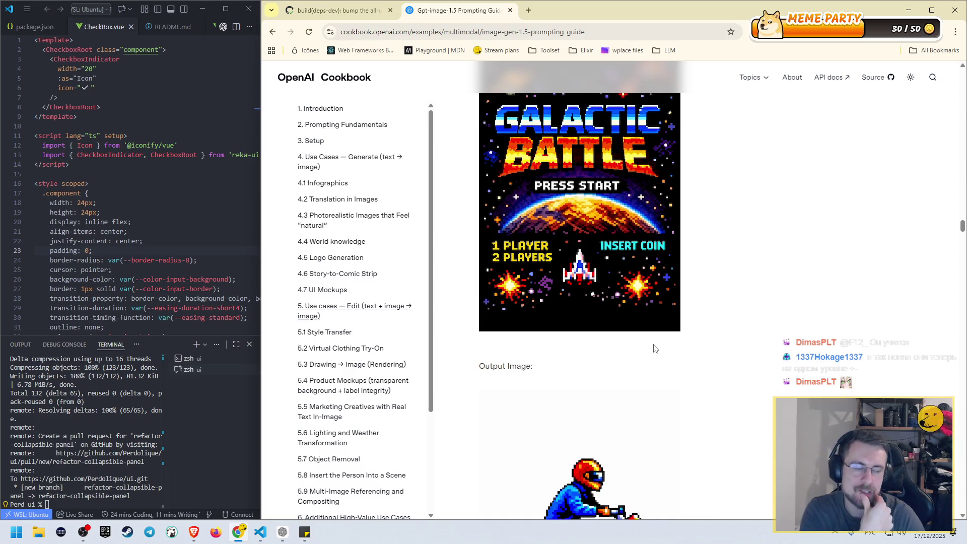
{"action": "scroll", "coordinate": [659, 347], "scroll_direction": "down", "scroll_amount": 3}
{"action": "scroll", "coordinate": [661, 343], "scroll_direction": "down", "scroll_amount": 10}
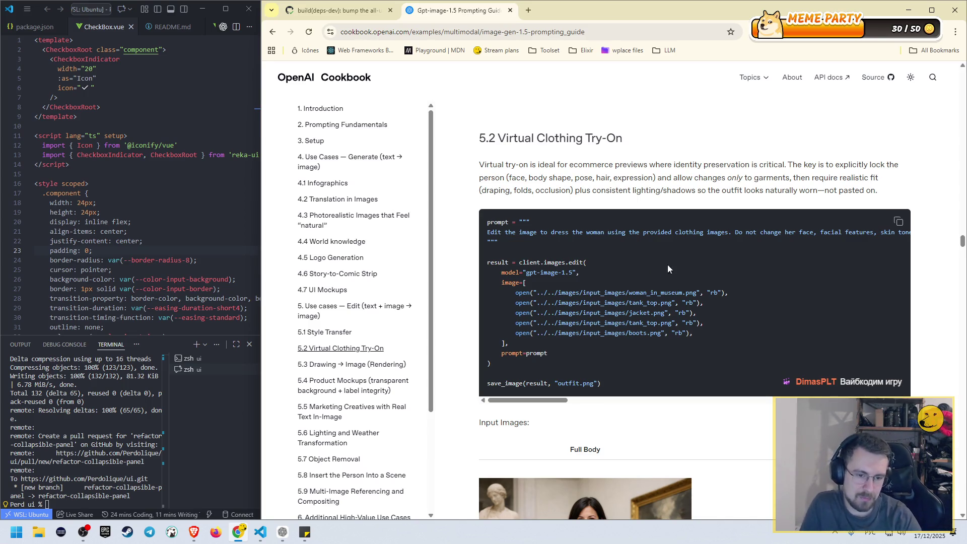
{"action": "scroll", "coordinate": [665, 264], "scroll_direction": "down", "scroll_amount": 1}
{"action": "mouse_move", "coordinate": [535, 350]}
{"action": "left_mouse_down"}
{"action": "mouse_move", "coordinate": [568, 351]}
{"action": "mouse_move", "coordinate": [536, 357]}
{"action": "left_mouse_up"}
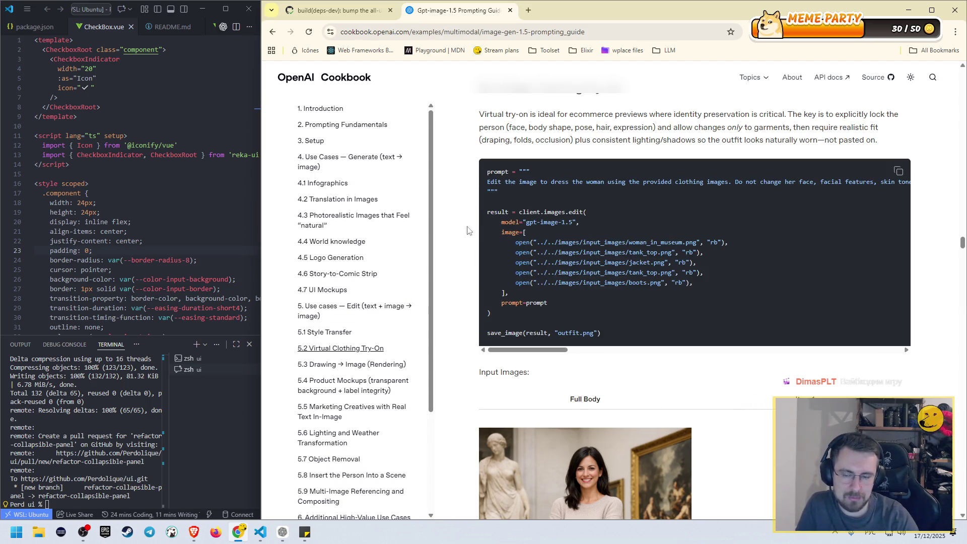
{"action": "mouse_move", "coordinate": [545, 351]}
{"action": "left_mouse_down"}
{"action": "mouse_move", "coordinate": [572, 351]}
{"action": "mouse_move", "coordinate": [527, 355]}
{"action": "left_mouse_up"}
{"action": "scroll", "coordinate": [615, 376], "scroll_direction": "down", "scroll_amount": 1}
{"action": "scroll", "coordinate": [615, 375], "scroll_direction": "down", "scroll_amount": 5}
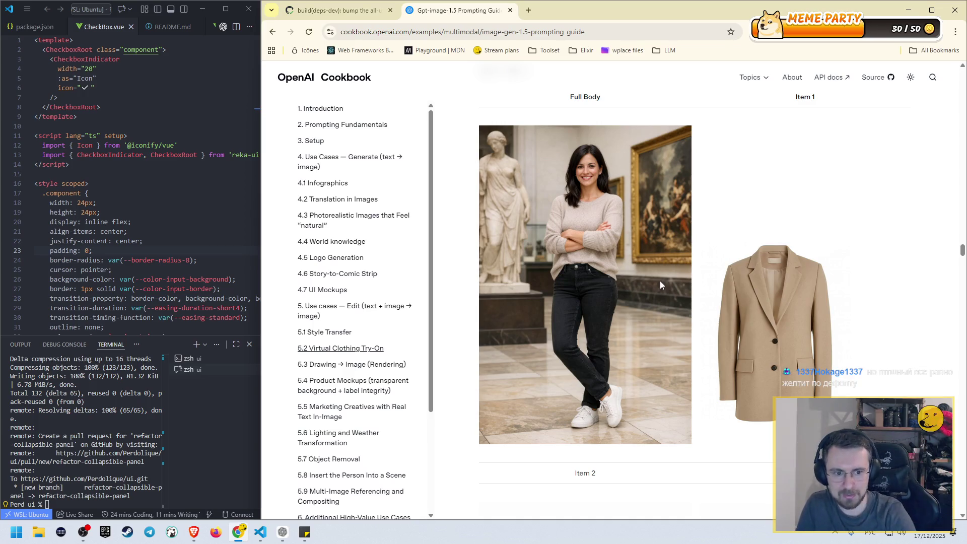
{"action": "scroll", "coordinate": [665, 270], "scroll_direction": "up", "scroll_amount": 5}
{"action": "scroll", "coordinate": [665, 271], "scroll_direction": "up", "scroll_amount": 1}
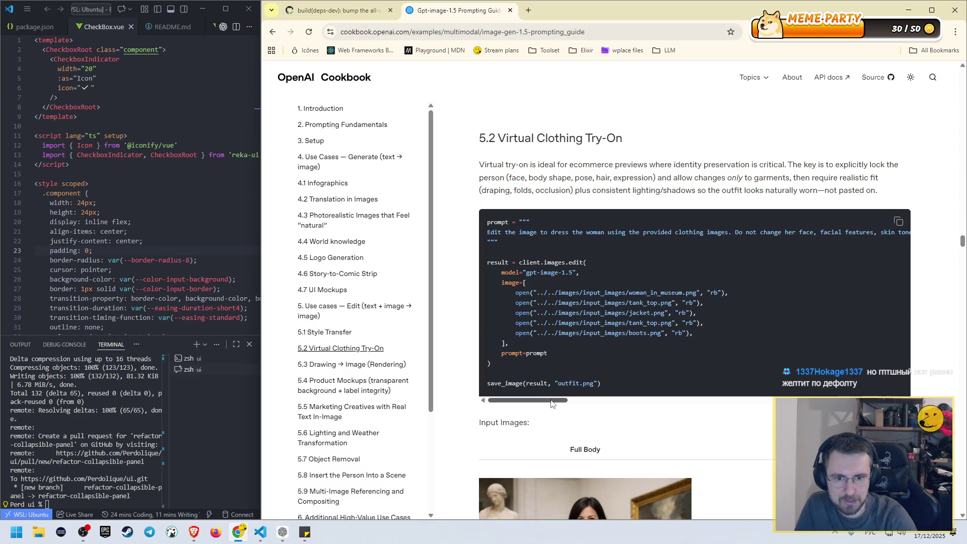
{"action": "scroll", "coordinate": [552, 402], "scroll_direction": "right", "scroll_amount": 2}
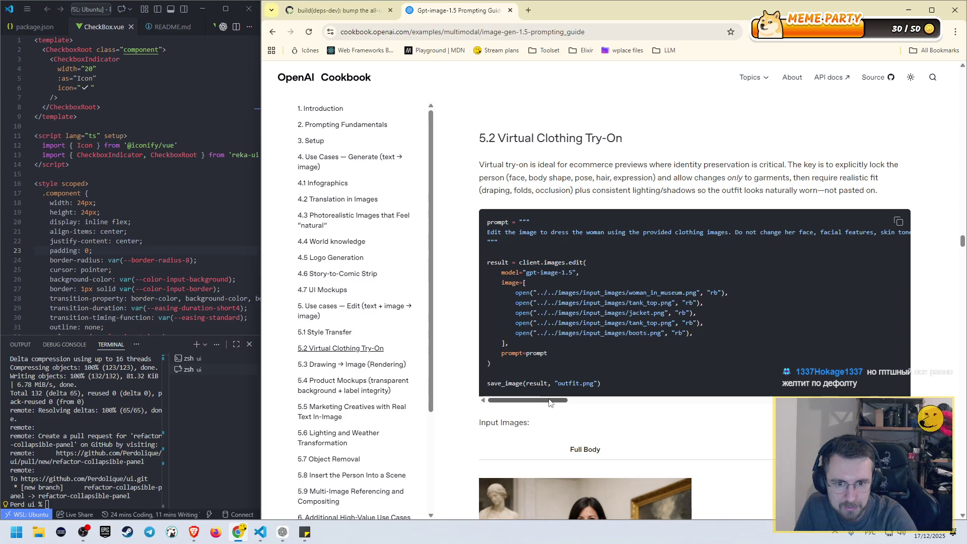
{"action": "mouse_move", "coordinate": [552, 402]}
{"action": "left_mouse_down"}
{"action": "mouse_move", "coordinate": [726, 383]}
{"action": "mouse_move", "coordinate": [898, 387]}
{"action": "left_mouse_up"}
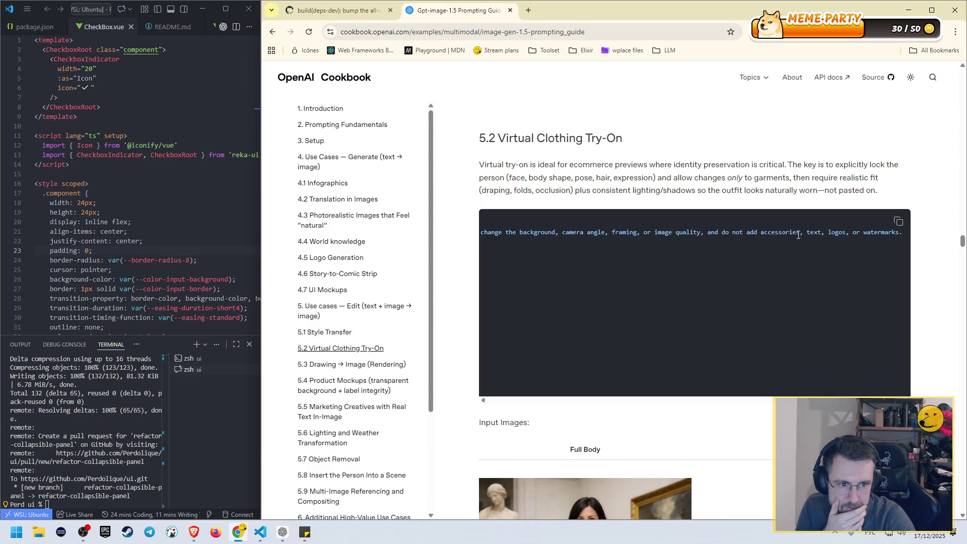
- Scroll down to the 5.2 input images: the woman's full-body photo and the beige blazer
{"action": "scroll", "coordinate": [870, 240], "scroll_direction": "down", "scroll_amount": 7}
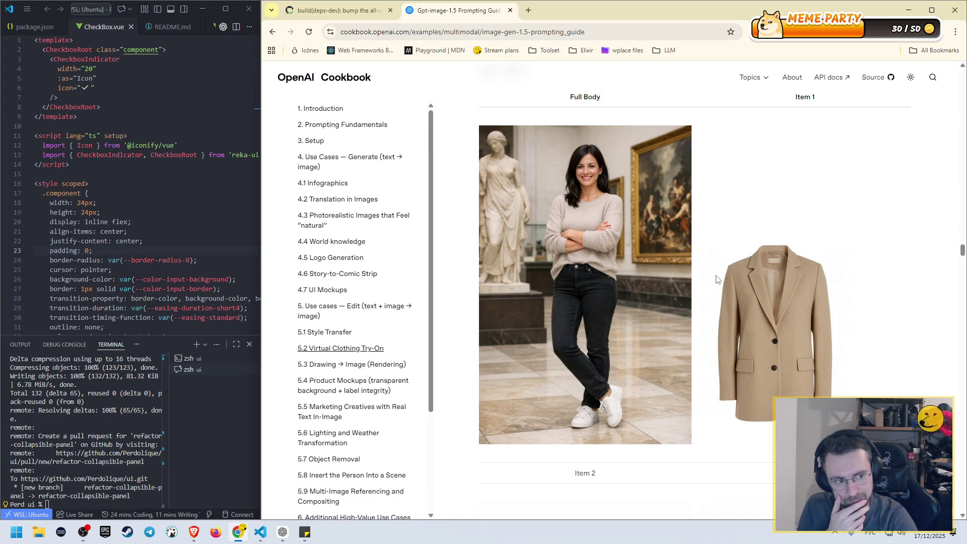
- Scroll back and forth through the 5.2 try-on input images and prompt
{"action": "scroll", "coordinate": [715, 280], "scroll_direction": "down", "scroll_amount": 5}
{"action": "scroll", "coordinate": [704, 281], "scroll_direction": "down", "scroll_amount": 5}
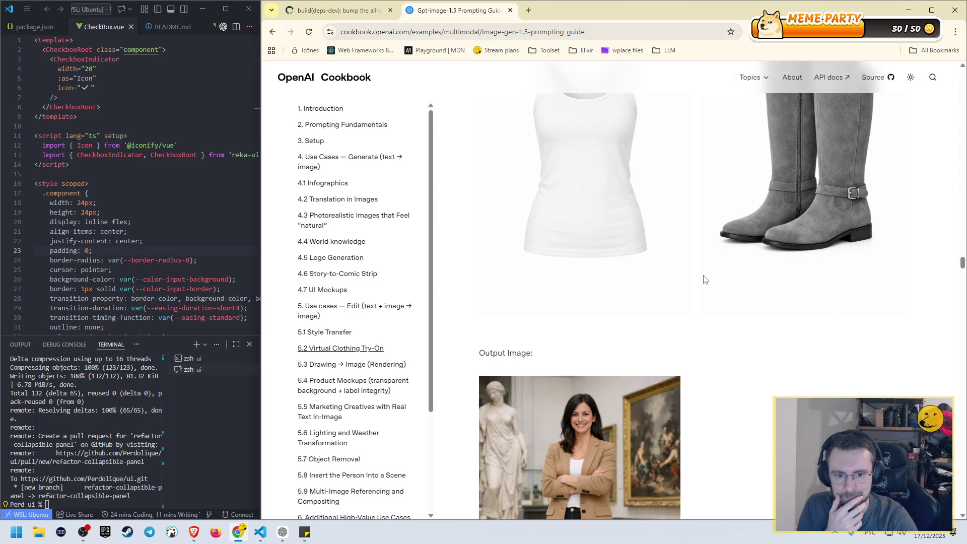
{"action": "scroll", "coordinate": [705, 278], "scroll_direction": "up", "scroll_amount": 10}
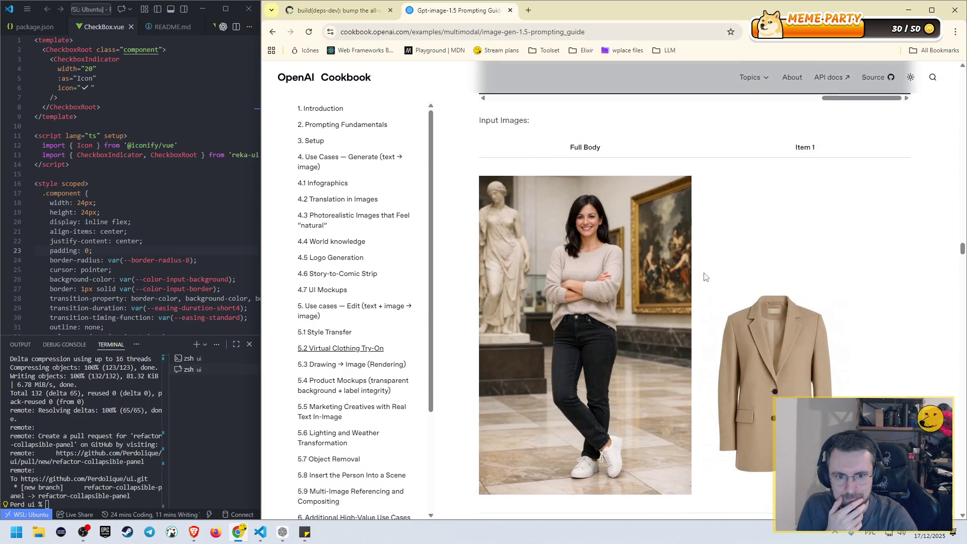
{"action": "scroll", "coordinate": [705, 278], "scroll_direction": "down", "scroll_amount": 6}
{"action": "scroll", "coordinate": [704, 278], "scroll_direction": "up", "scroll_amount": 7}
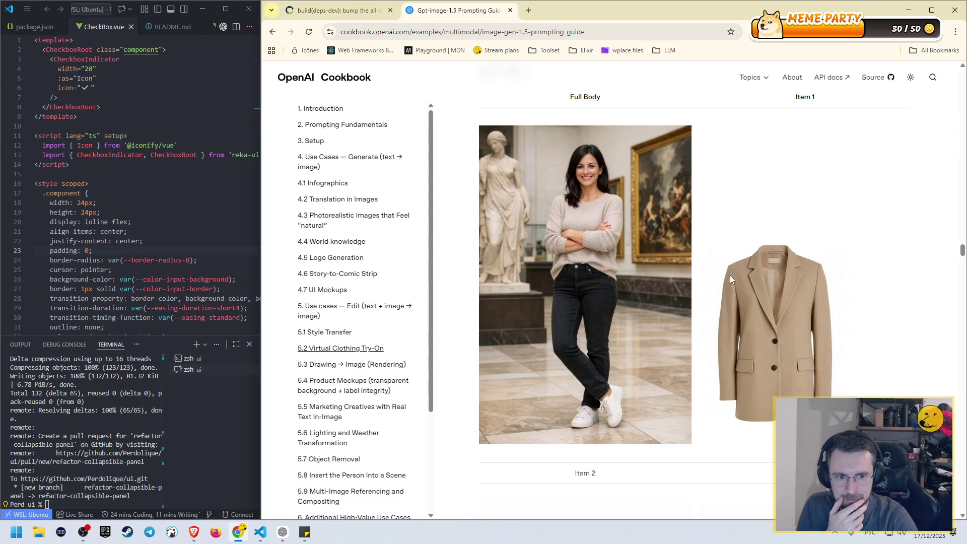
{"action": "scroll", "coordinate": [716, 279], "scroll_direction": "down", "scroll_amount": 5}
{"action": "scroll", "coordinate": [745, 270], "scroll_direction": "up", "scroll_amount": 4}
{"action": "scroll", "coordinate": [744, 265], "scroll_direction": "down", "scroll_amount": 15}
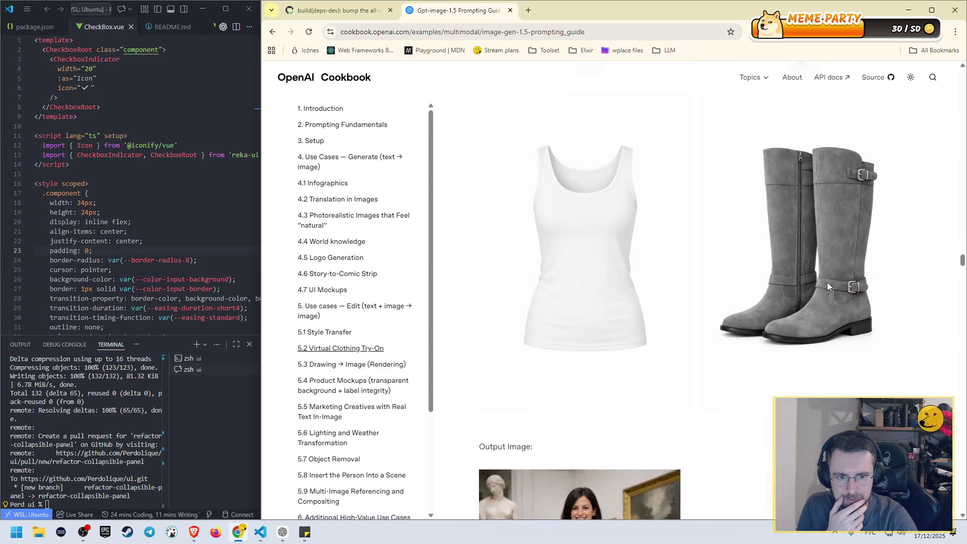
{"action": "scroll", "coordinate": [604, 353], "scroll_direction": "up", "scroll_amount": 1}
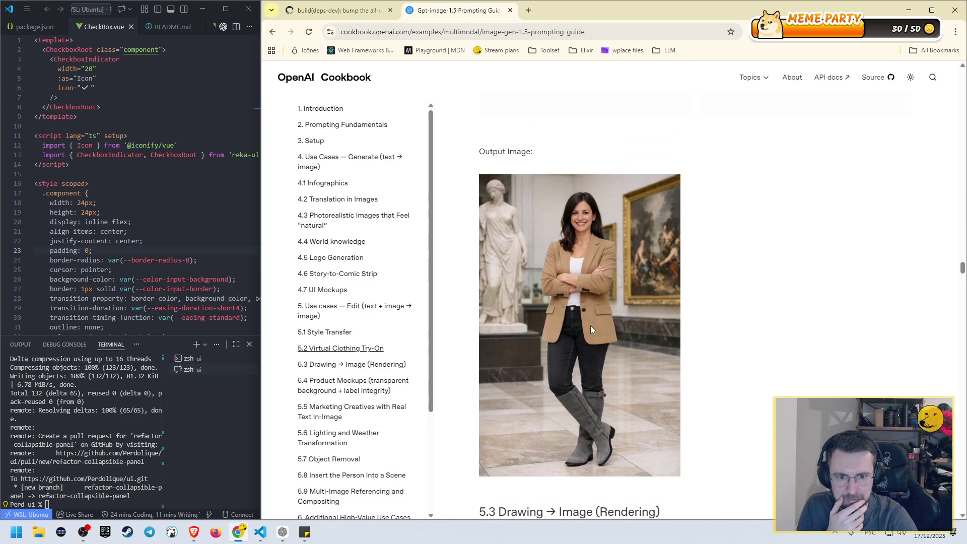
{"action": "scroll", "coordinate": [624, 282], "scroll_direction": "up", "scroll_amount": 12}
{"action": "scroll", "coordinate": [635, 257], "scroll_direction": "up", "scroll_amount": 2}
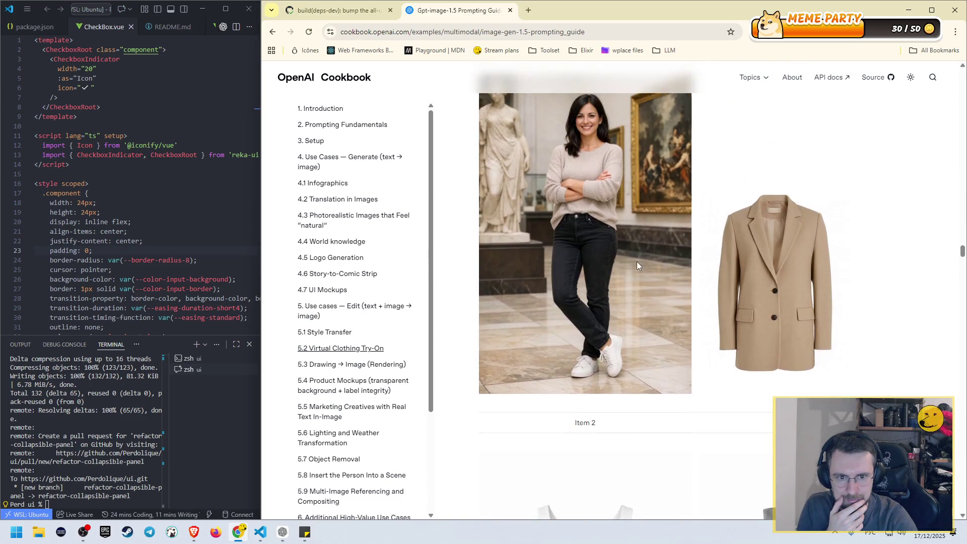
{"action": "scroll", "coordinate": [599, 263], "scroll_direction": "down", "scroll_amount": 8}
{"action": "scroll", "coordinate": [605, 262], "scroll_direction": "down", "scroll_amount": 6}
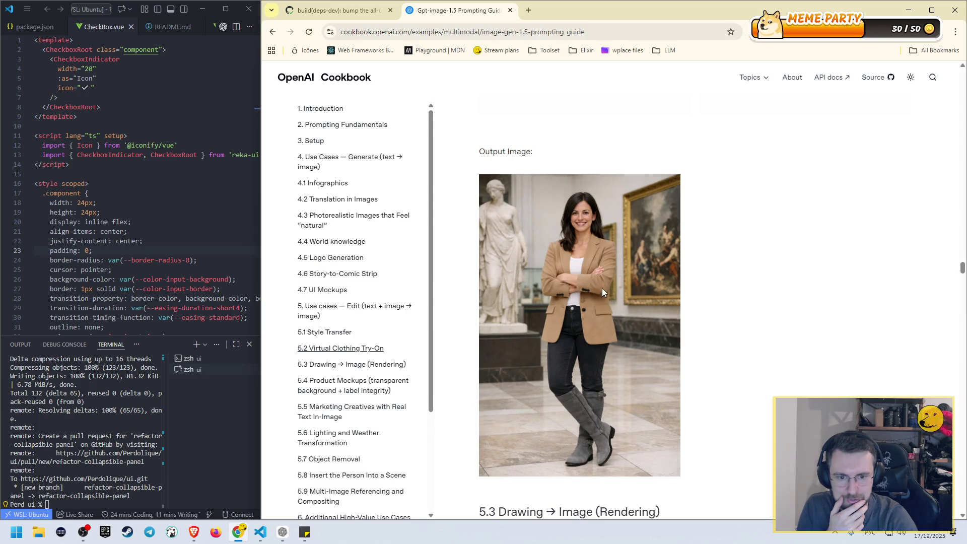
{"action": "scroll", "coordinate": [602, 292], "scroll_direction": "up", "scroll_amount": 1}
{"action": "scroll", "coordinate": [597, 289], "scroll_direction": "up", "scroll_amount": 11}
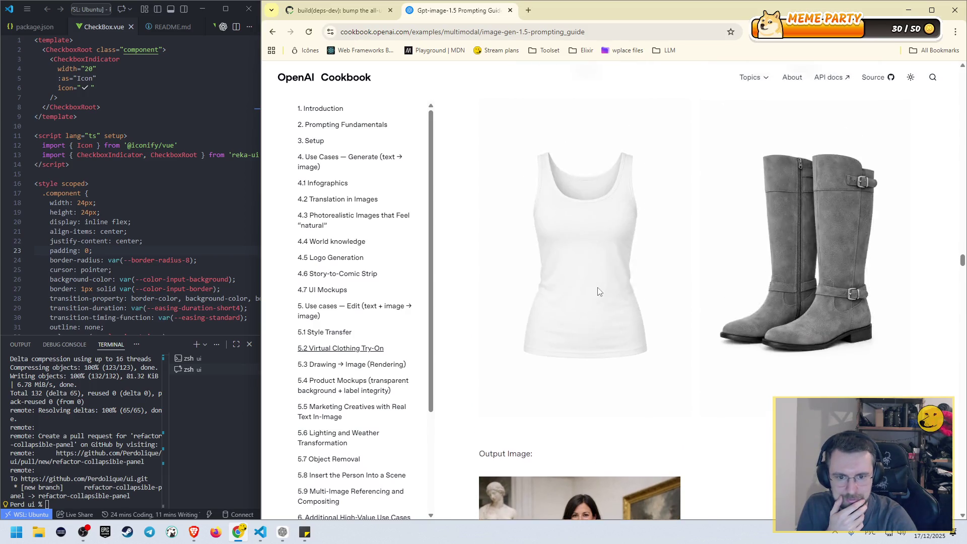
- Review the 5.2 try-on output, then continue down to the 5.3 Drawing → Image heading
{"action": "scroll", "coordinate": [598, 289], "scroll_direction": "down", "scroll_amount": 11}
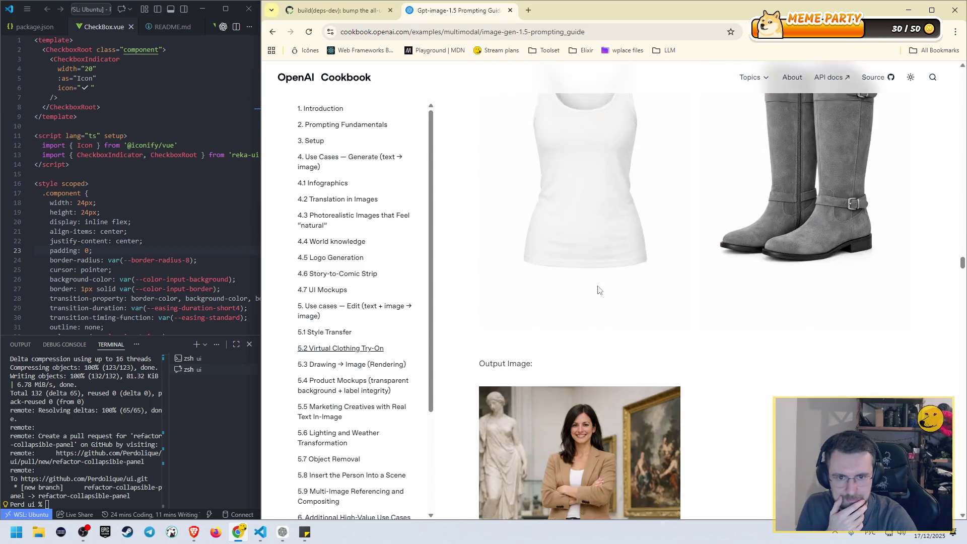
{"action": "scroll", "coordinate": [597, 282], "scroll_direction": "up", "scroll_amount": 11}
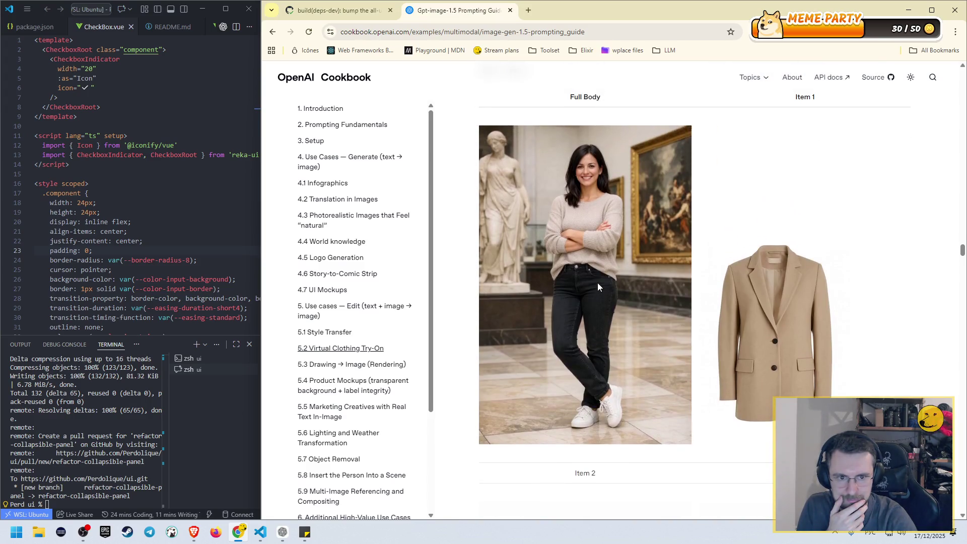
{"action": "scroll", "coordinate": [597, 283], "scroll_direction": "down", "scroll_amount": 8}
{"action": "scroll", "coordinate": [598, 284], "scroll_direction": "down", "scroll_amount": 4}
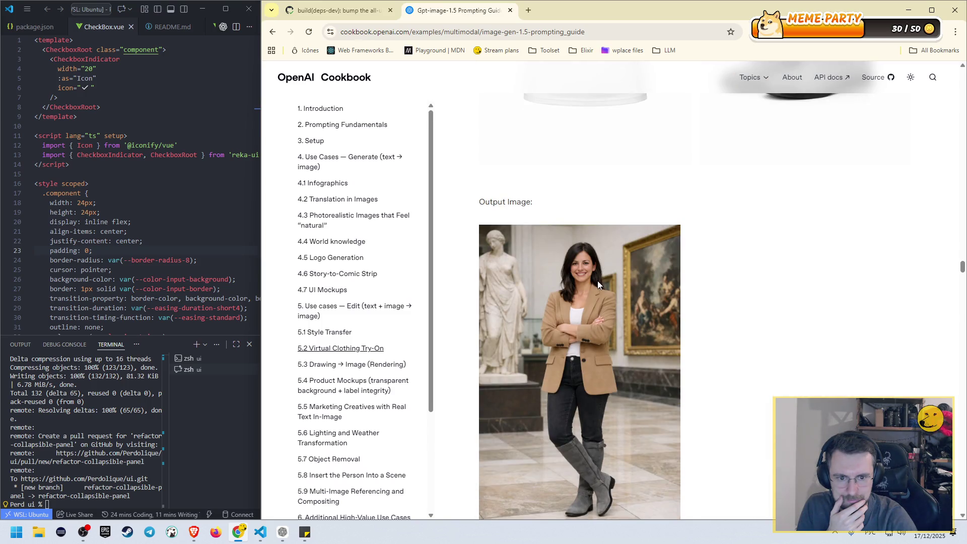
{"action": "scroll", "coordinate": [597, 285], "scroll_direction": "down", "scroll_amount": 6}
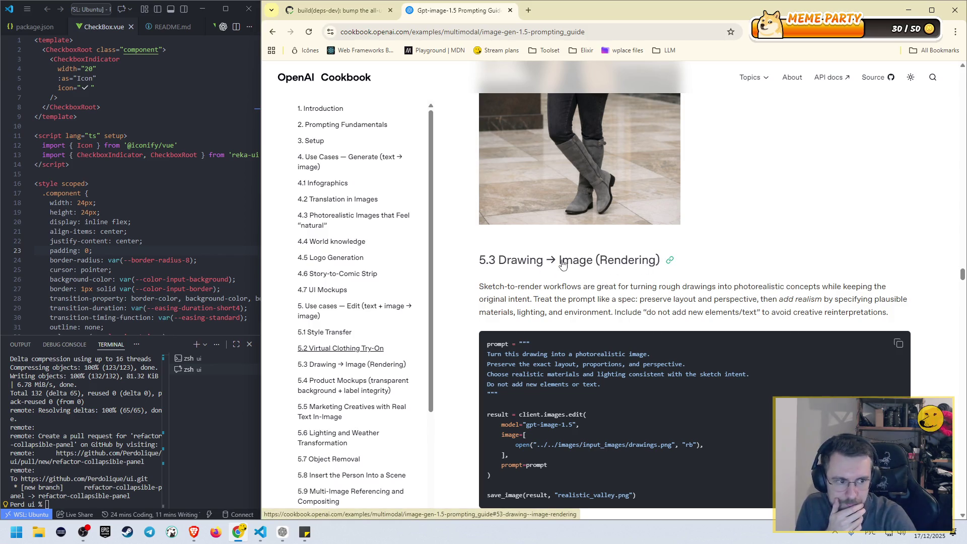
{"action": "scroll", "coordinate": [569, 267], "scroll_direction": "up", "scroll_amount": 5}
{"action": "scroll", "coordinate": [571, 268], "scroll_direction": "up", "scroll_amount": 10}
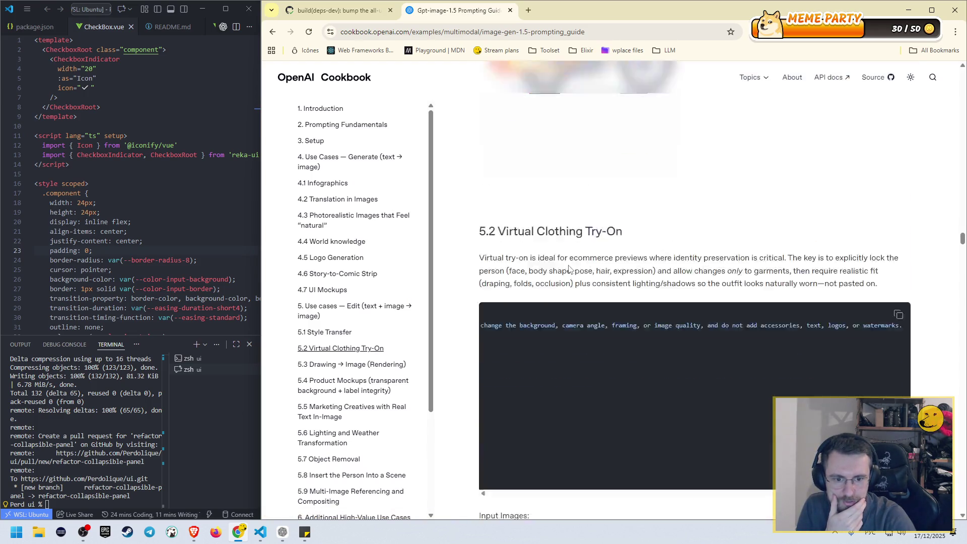
{"action": "scroll", "coordinate": [569, 269], "scroll_direction": "down", "scroll_amount": 3}
{"action": "left_click_drag", "start_coordinate": [837, 300], "coordinate": [498, 300]}
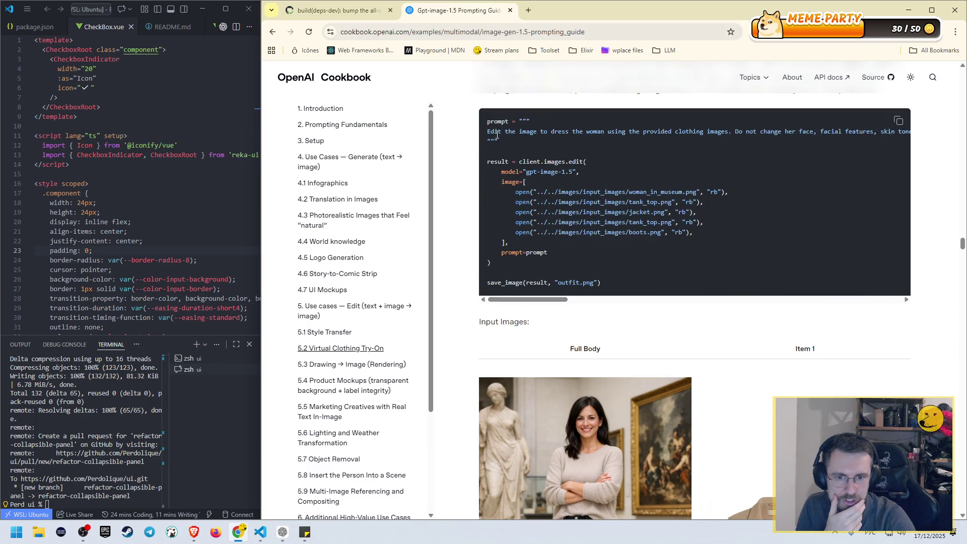
{"action": "scroll", "coordinate": [595, 269], "scroll_direction": "down", "scroll_amount": 3}
{"action": "scroll", "coordinate": [673, 304], "scroll_direction": "down", "scroll_amount": 5}
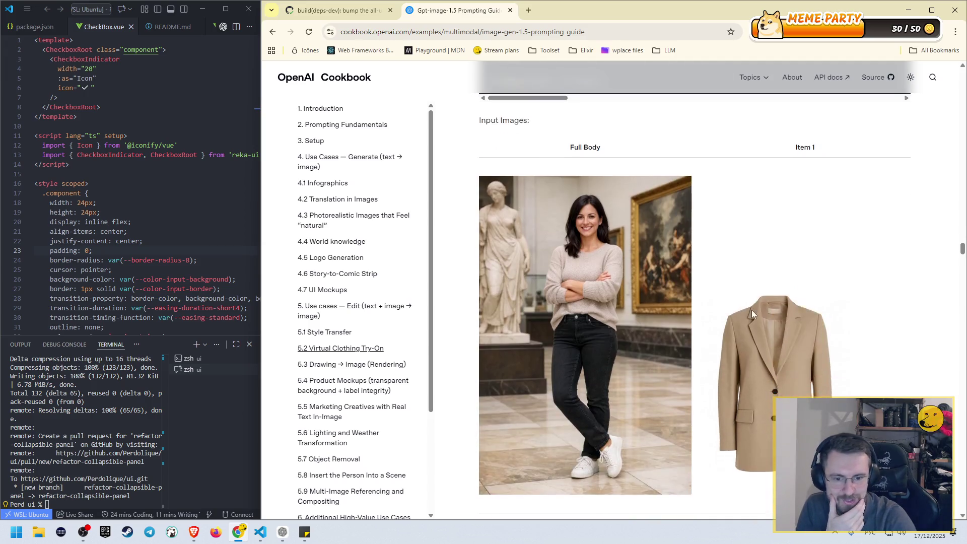
{"action": "scroll", "coordinate": [712, 252], "scroll_direction": "down", "scroll_amount": 10}
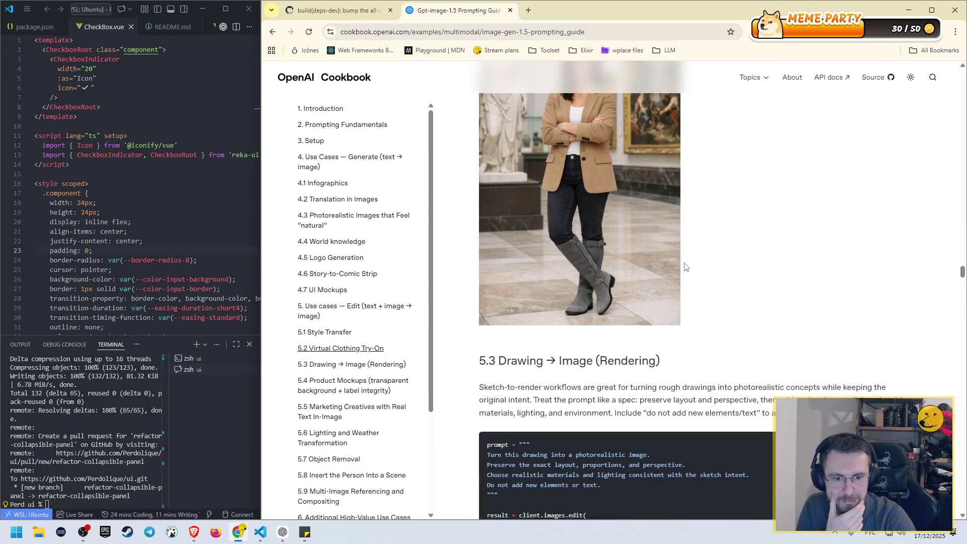
{"action": "scroll", "coordinate": [496, 366], "scroll_direction": "down", "scroll_amount": 3}
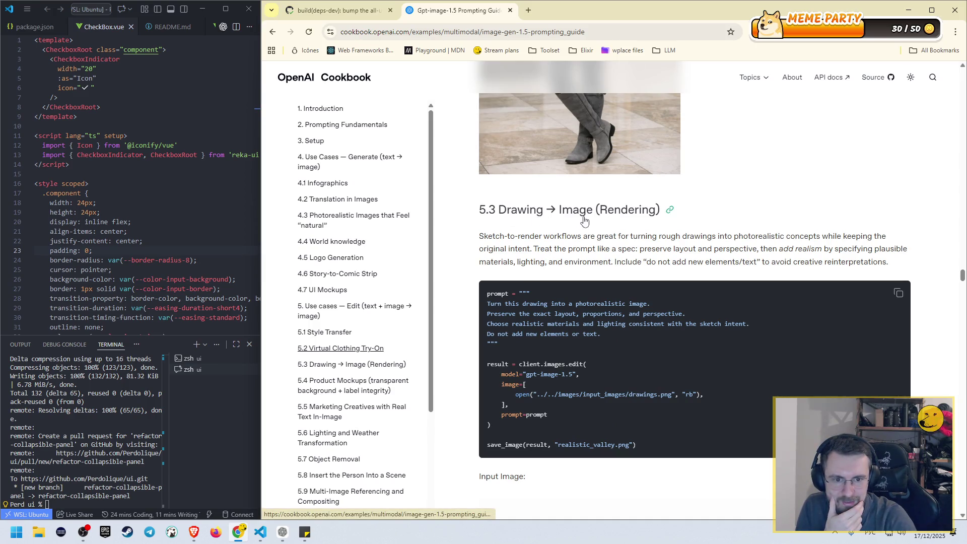
- Select the four lines of the 5.3 drawing-to-photo prompt, then clear the selection
{"action": "scroll", "coordinate": [498, 216], "scroll_direction": "down", "scroll_amount": 2}
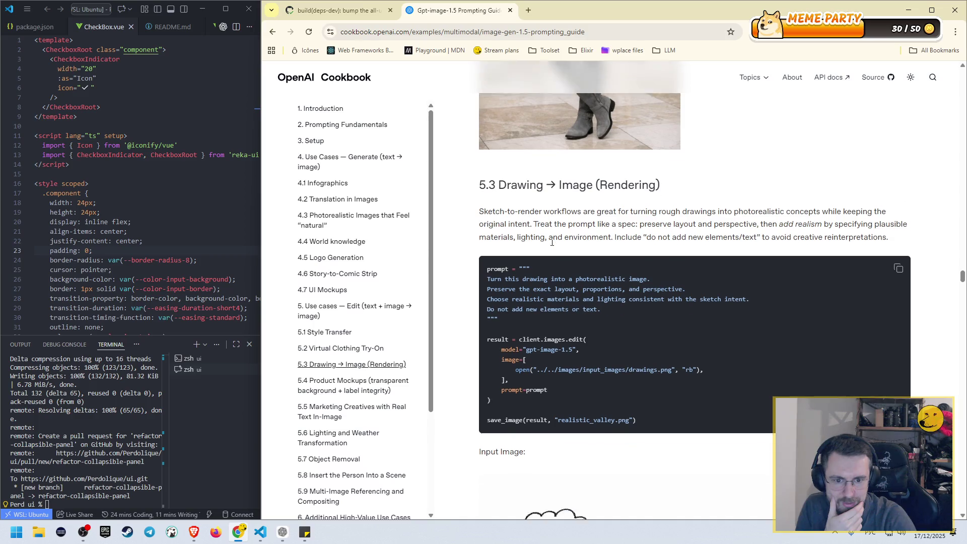
{"action": "left_click_drag", "start_coordinate": [505, 203], "coordinate": [582, 229]}
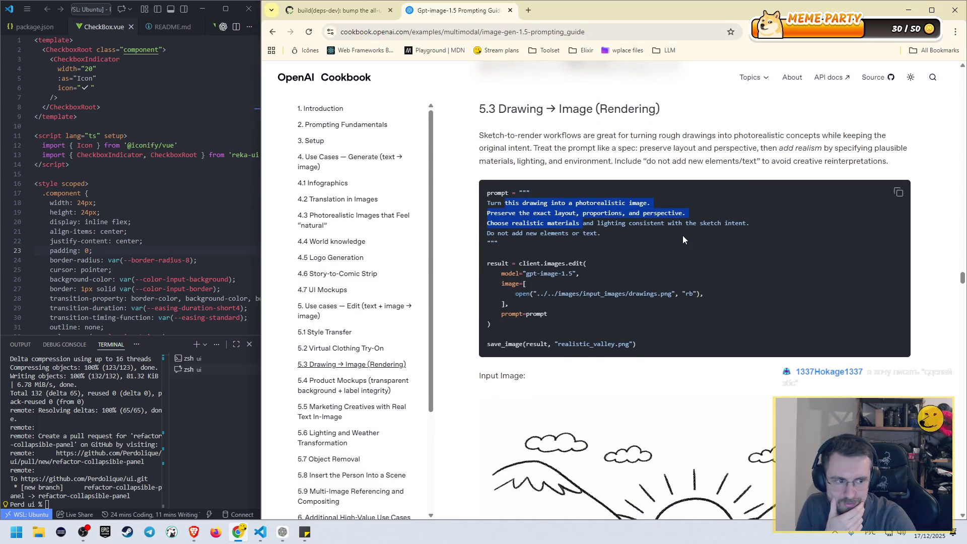
{"action": "left_click_drag", "start_coordinate": [600, 233], "coordinate": [482, 206]}
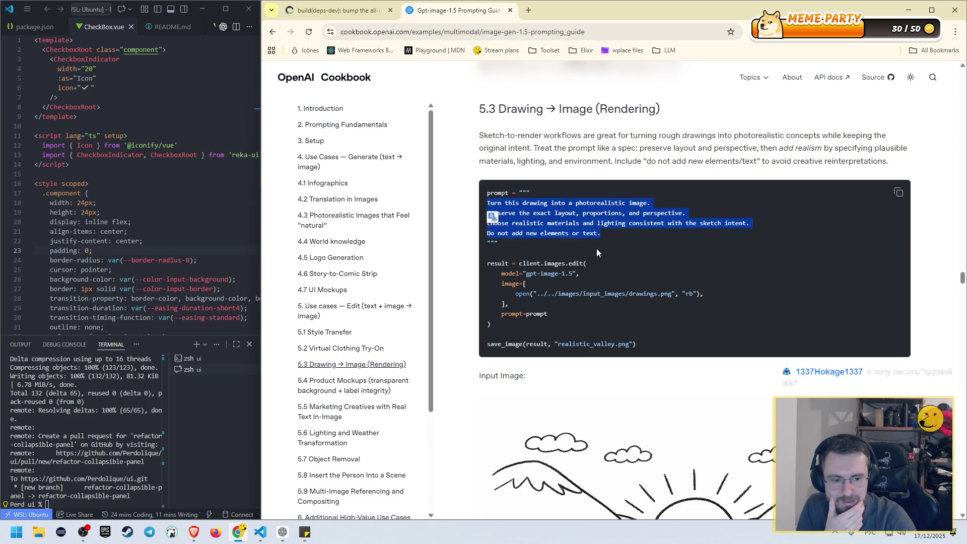
{"action": "scroll", "coordinate": [604, 252], "scroll_direction": "down", "scroll_amount": 3}
{"action": "scroll", "coordinate": [778, 261], "scroll_direction": "up", "scroll_amount": 2}
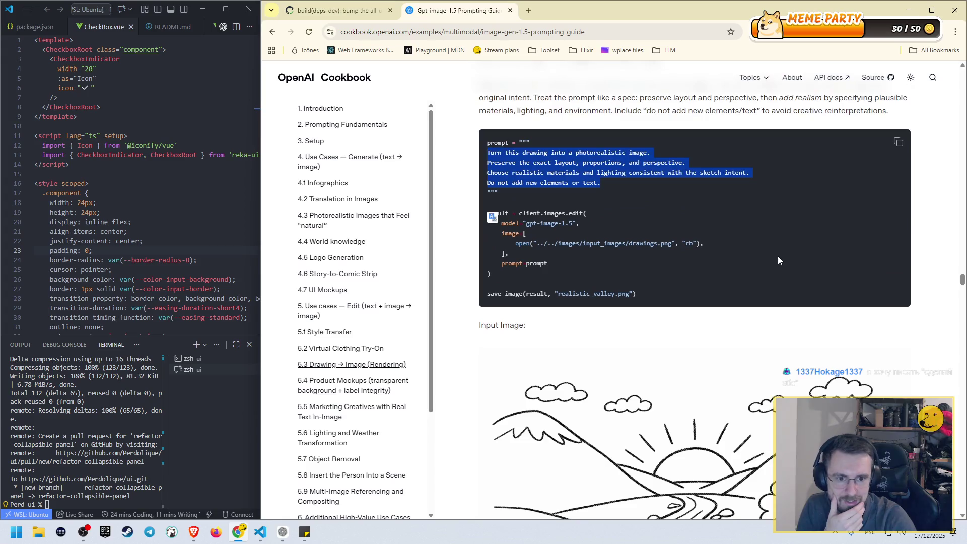
{"action": "left_click", "coordinate": [620, 190]}
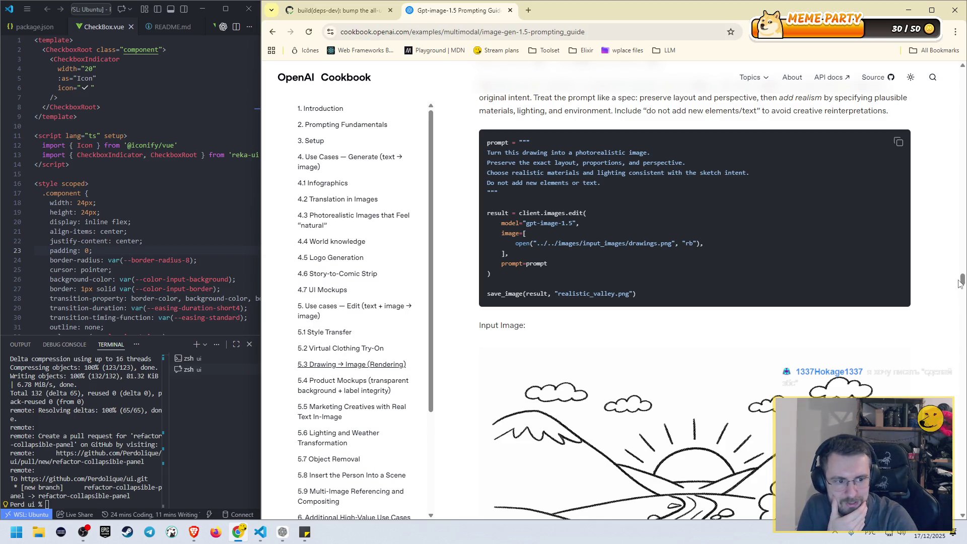
- Review the 5.3 images and briefly mark part of the layout-preserving prompt line
{"action": "scroll", "coordinate": [640, 166], "scroll_direction": "down", "scroll_amount": 2}
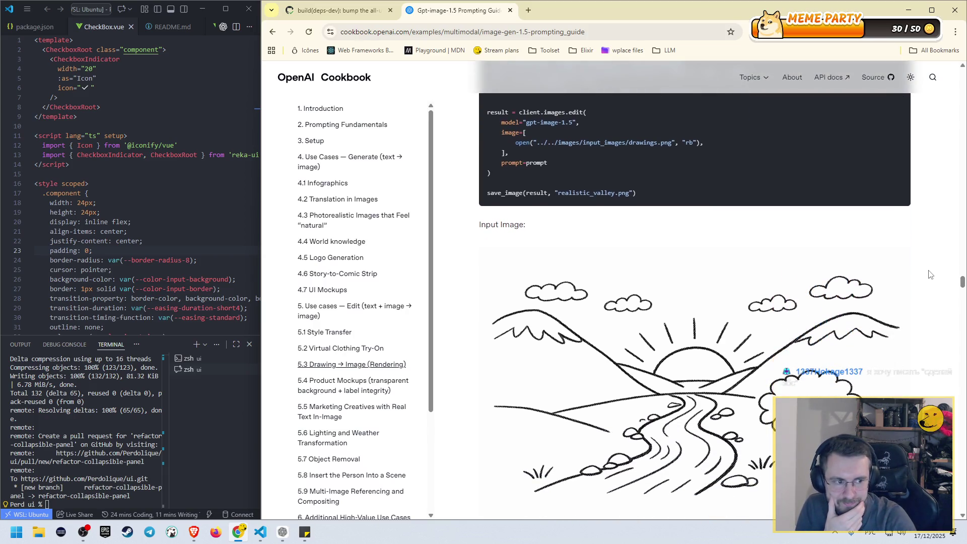
{"action": "scroll", "coordinate": [635, 161], "scroll_direction": "down", "scroll_amount": 3}
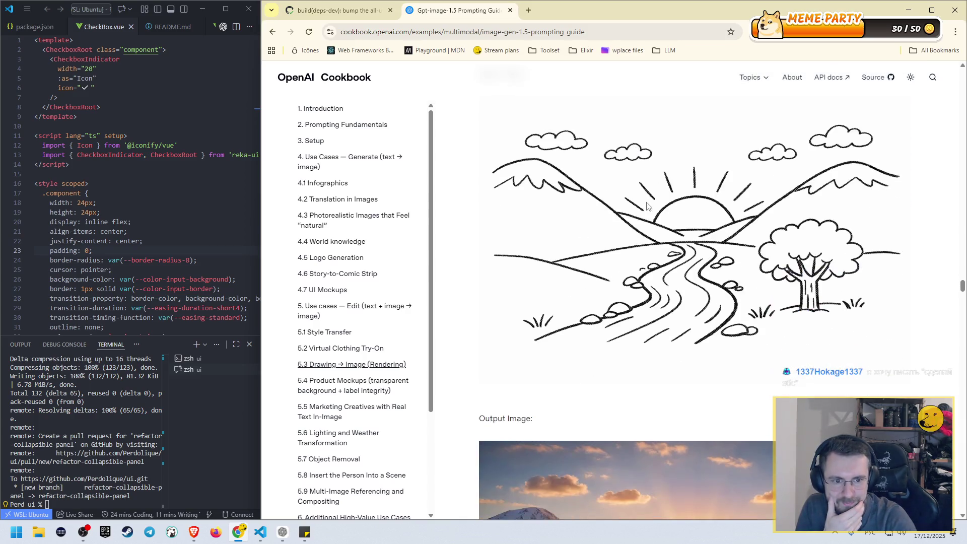
{"action": "scroll", "coordinate": [645, 202], "scroll_direction": "up", "scroll_amount": 5}
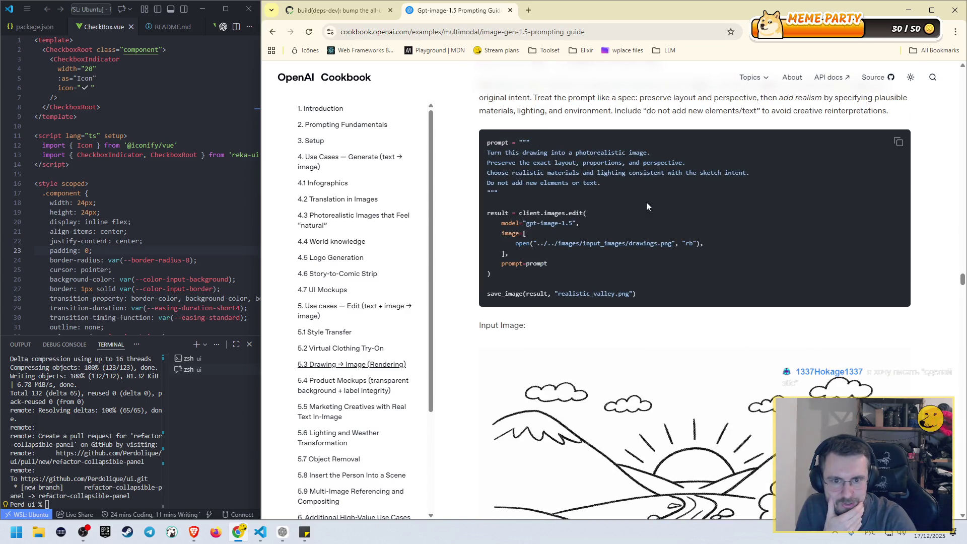
{"action": "scroll", "coordinate": [647, 203], "scroll_direction": "down", "scroll_amount": 6}
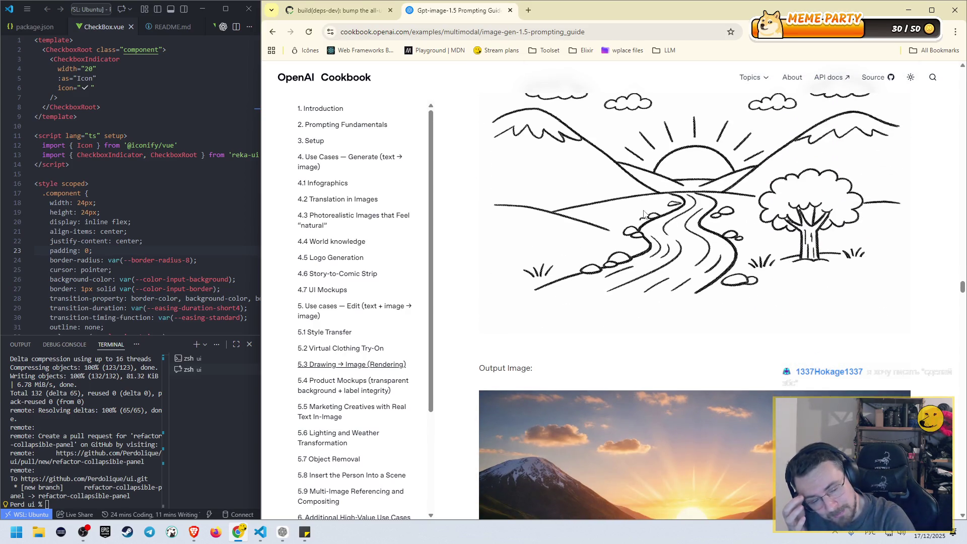
{"action": "scroll", "coordinate": [643, 214], "scroll_direction": "up", "scroll_amount": 4}
{"action": "scroll", "coordinate": [626, 274], "scroll_direction": "up", "scroll_amount": 2}
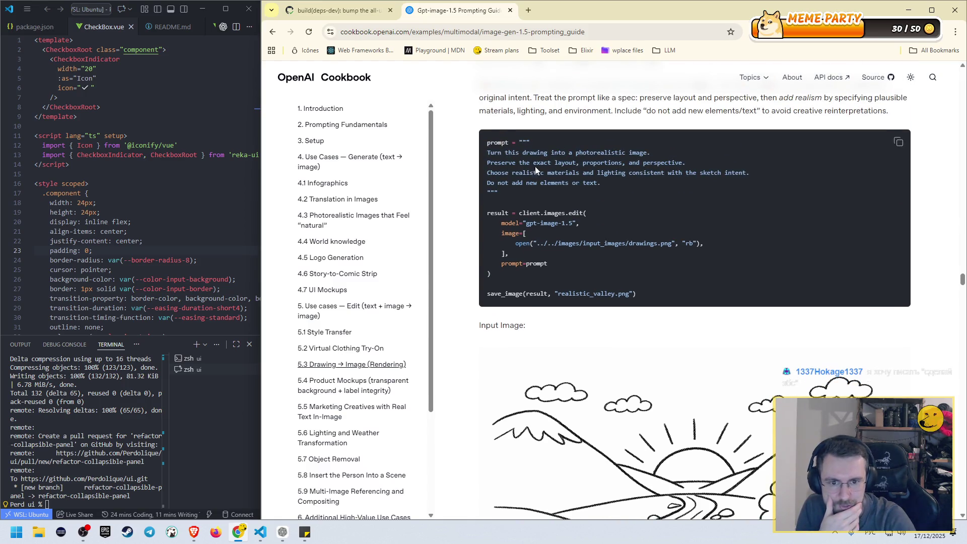
{"action": "left_click_drag", "start_coordinate": [494, 162], "coordinate": [562, 163]}
{"action": "left_click", "coordinate": [561, 163]}
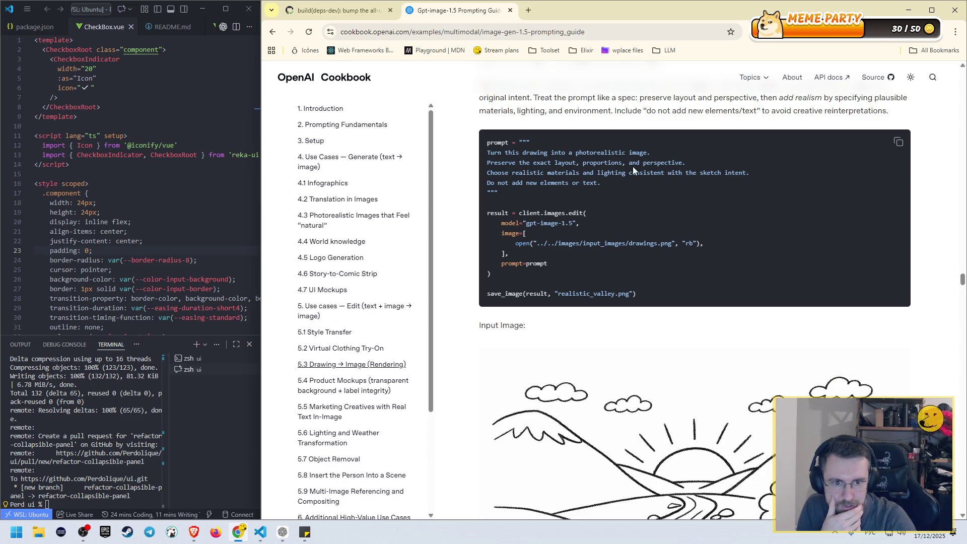
- Scroll down past the photorealistic valley output image to 5.4 Product Mockups
{"action": "scroll", "coordinate": [608, 219], "scroll_direction": "down", "scroll_amount": 10}
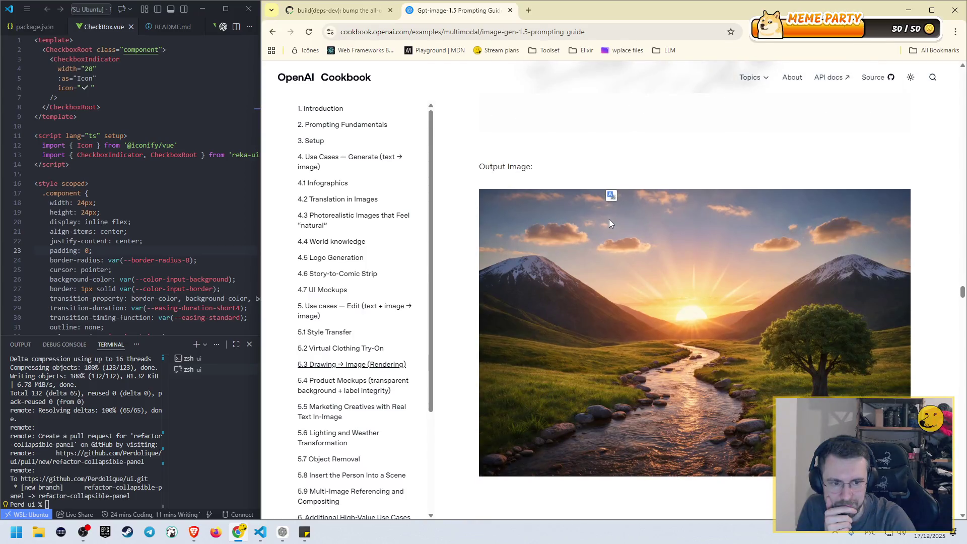
{"action": "scroll", "coordinate": [609, 219], "scroll_direction": "up", "scroll_amount": 5}
{"action": "scroll", "coordinate": [611, 224], "scroll_direction": "down", "scroll_amount": 5}
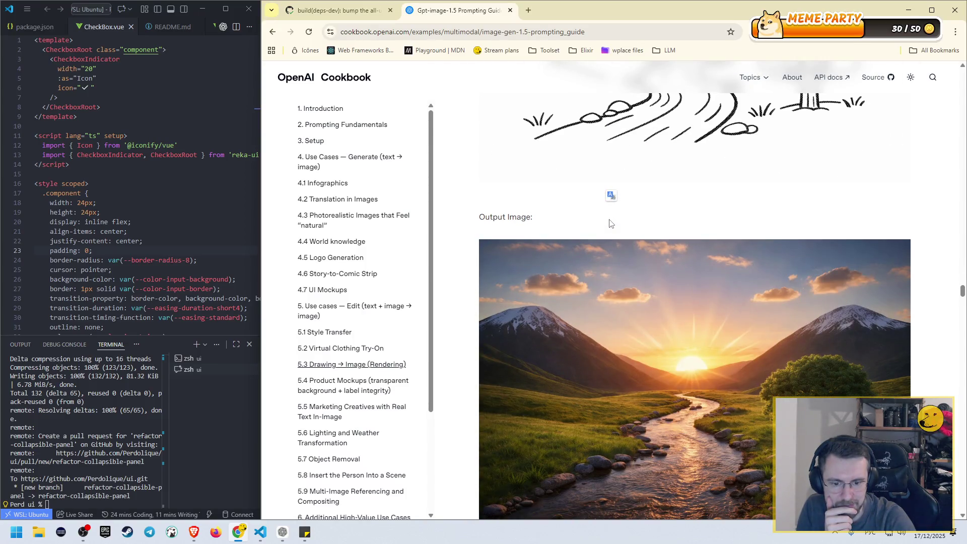
{"action": "scroll", "coordinate": [611, 224], "scroll_direction": "up", "scroll_amount": 5}
{"action": "scroll", "coordinate": [610, 223], "scroll_direction": "down", "scroll_amount": 5}
{"action": "scroll", "coordinate": [610, 224], "scroll_direction": "up", "scroll_amount": 5}
{"action": "scroll", "coordinate": [611, 224], "scroll_direction": "down", "scroll_amount": 13}
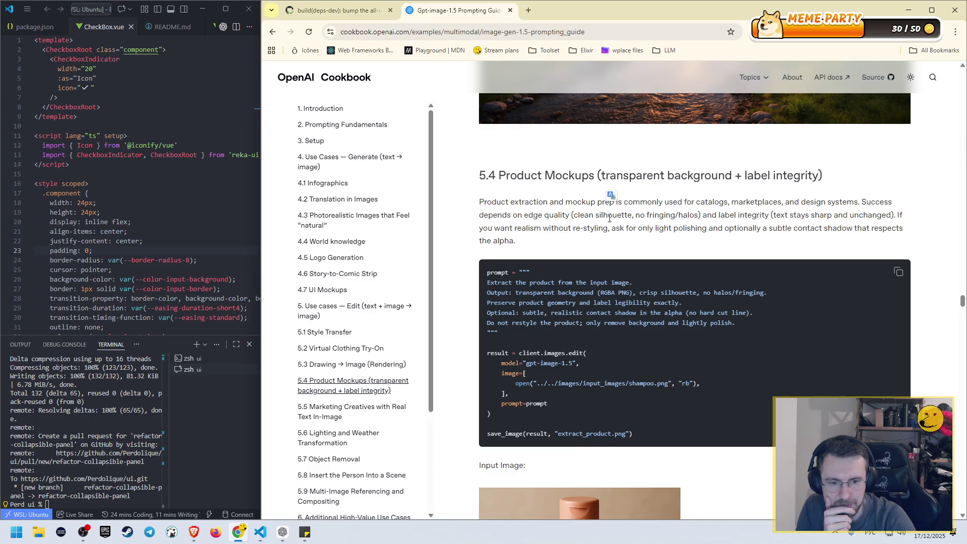
- Highlight the 'only remove background and lightly polish' and alpha contact-shadow phrases in the 5.4 prompt
{"action": "scroll", "coordinate": [608, 219], "scroll_direction": "down", "scroll_amount": 4}
{"action": "scroll", "coordinate": [608, 222], "scroll_direction": "up", "scroll_amount": 4}
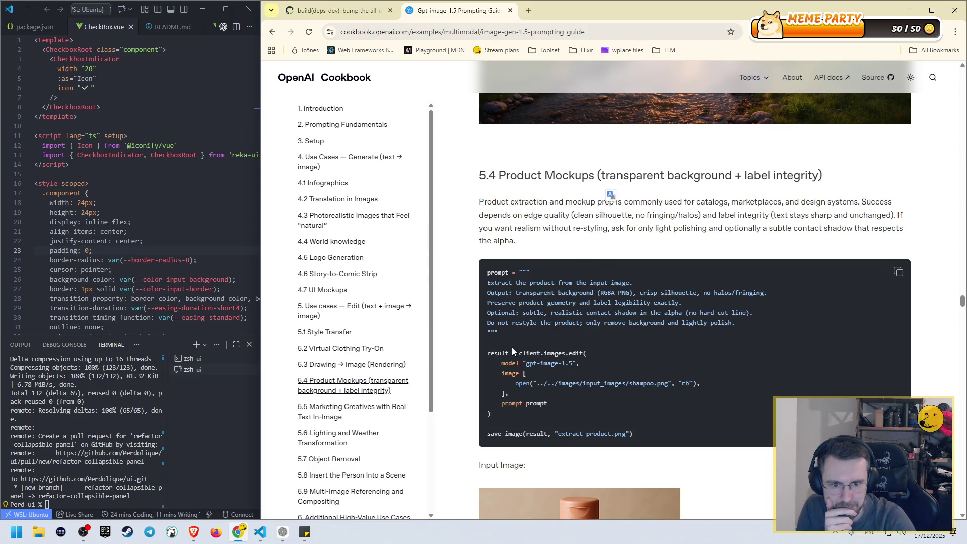
{"action": "left_click_drag", "start_coordinate": [586, 324], "coordinate": [735, 324]}
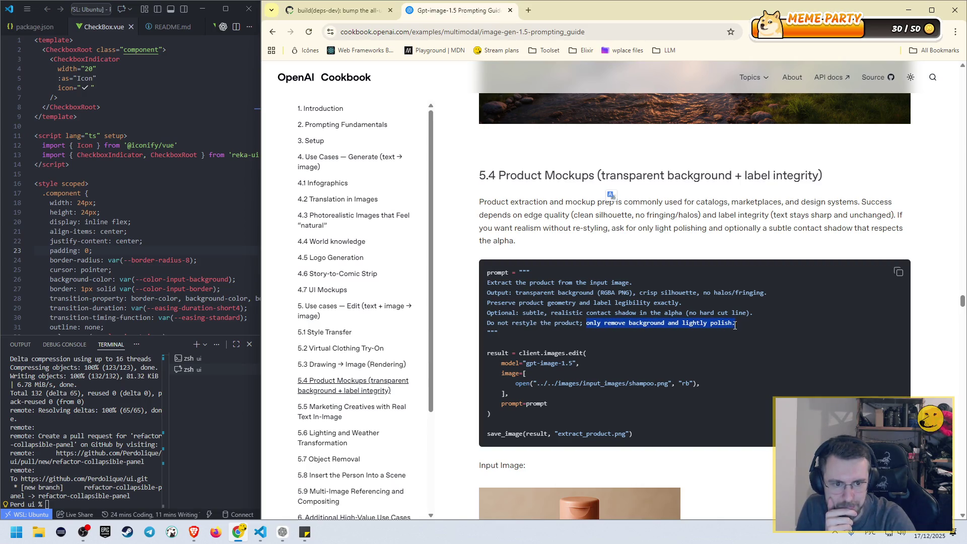
{"action": "left_click_drag", "start_coordinate": [554, 314], "coordinate": [700, 321]}
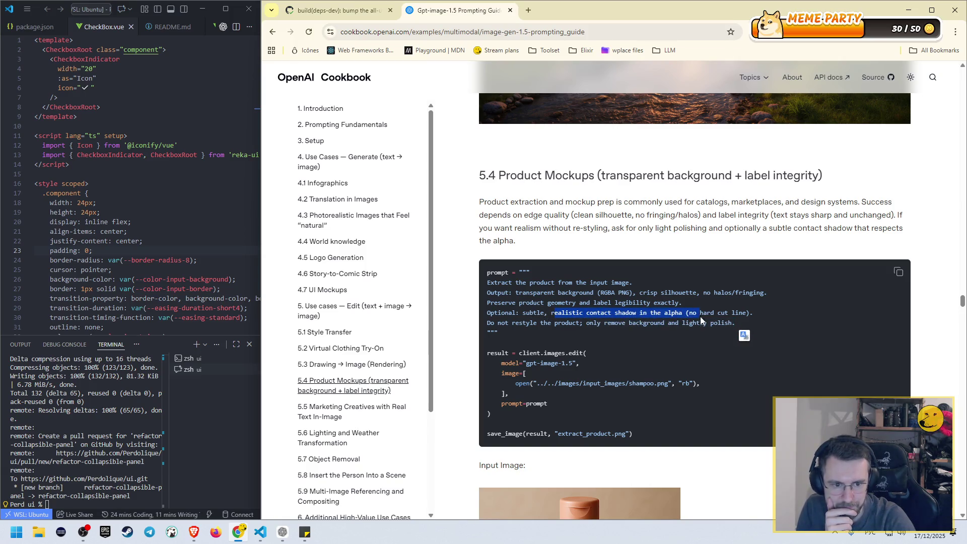
{"action": "scroll", "coordinate": [699, 321], "scroll_direction": "down", "scroll_amount": 9}
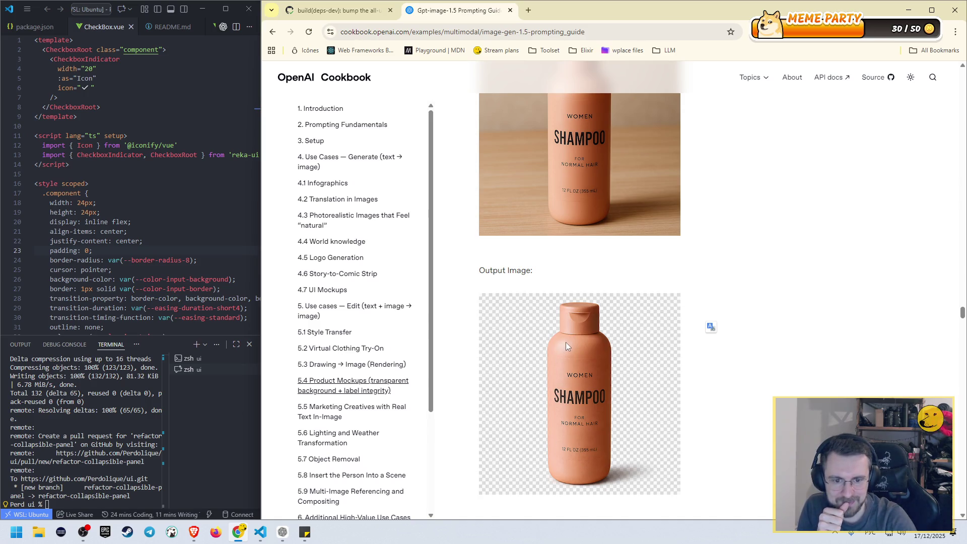
- Highlight the RGBA PNG transparency and crisp silhouette, no halos/fringing requirements, then move on to 5.5
{"action": "scroll", "coordinate": [566, 342], "scroll_direction": "up", "scroll_amount": 5}
{"action": "scroll", "coordinate": [562, 320], "scroll_direction": "down", "scroll_amount": 7}
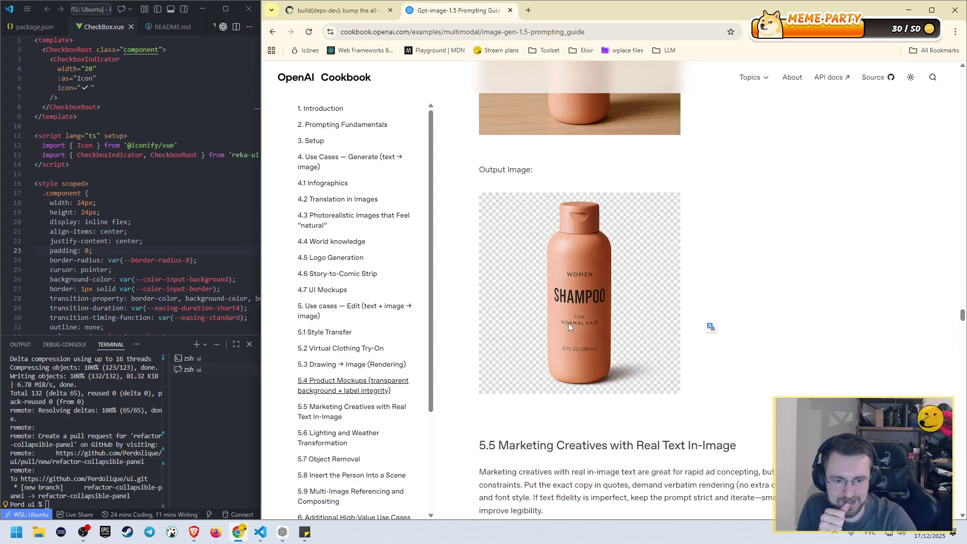
{"action": "scroll", "coordinate": [568, 326], "scroll_direction": "down", "scroll_amount": 2}
{"action": "scroll", "coordinate": [559, 349], "scroll_direction": "up", "scroll_amount": 5}
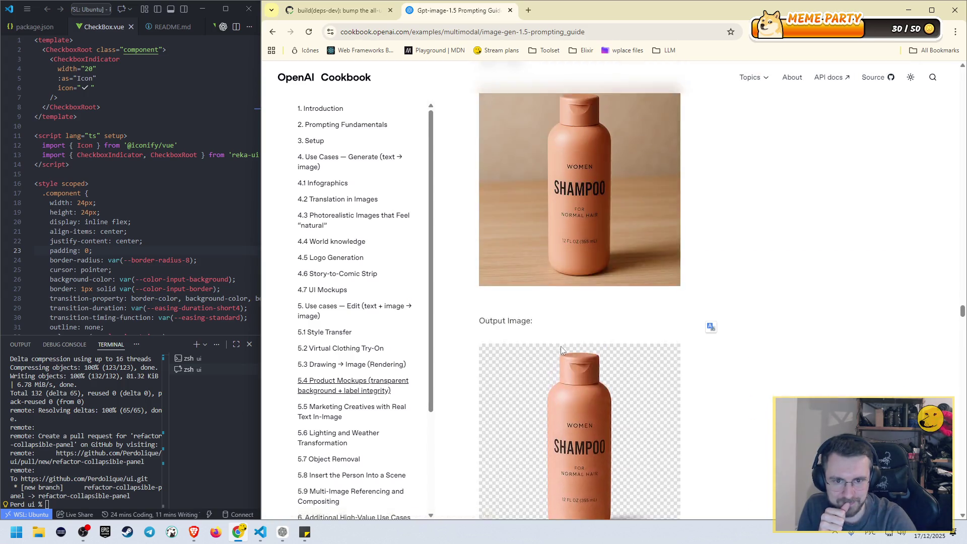
{"action": "scroll", "coordinate": [558, 346], "scroll_direction": "up", "scroll_amount": 5}
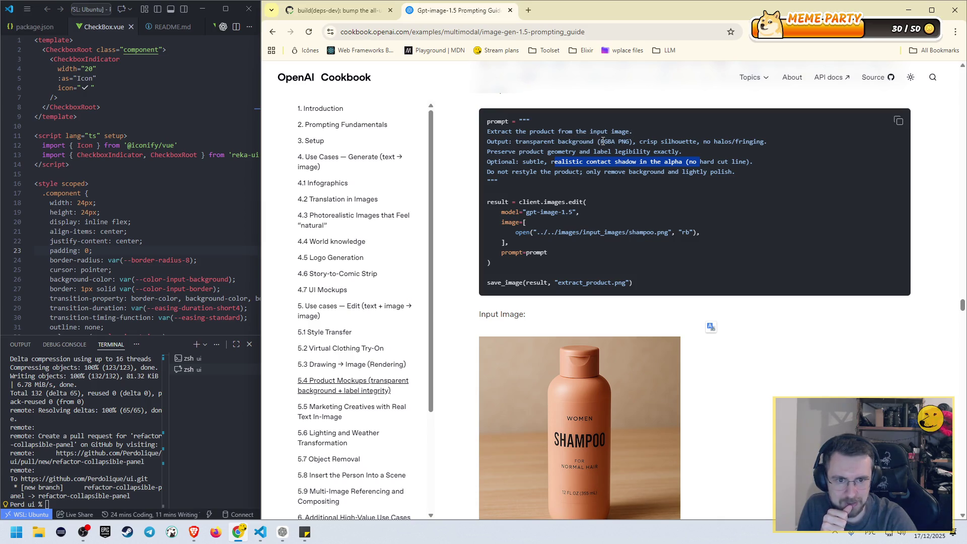
{"action": "left_click_drag", "start_coordinate": [634, 142], "coordinate": [513, 142]}
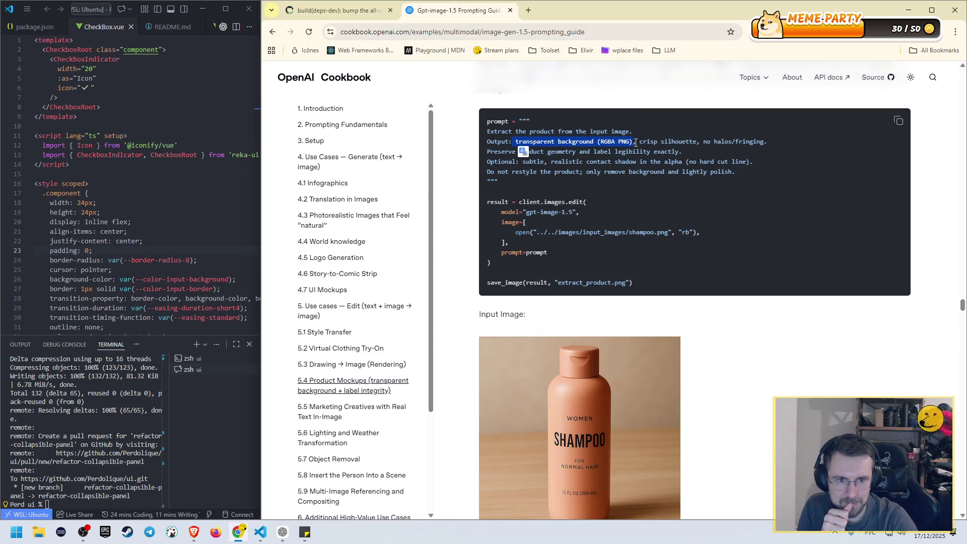
{"action": "left_click_drag", "start_coordinate": [642, 141], "coordinate": [788, 137]}
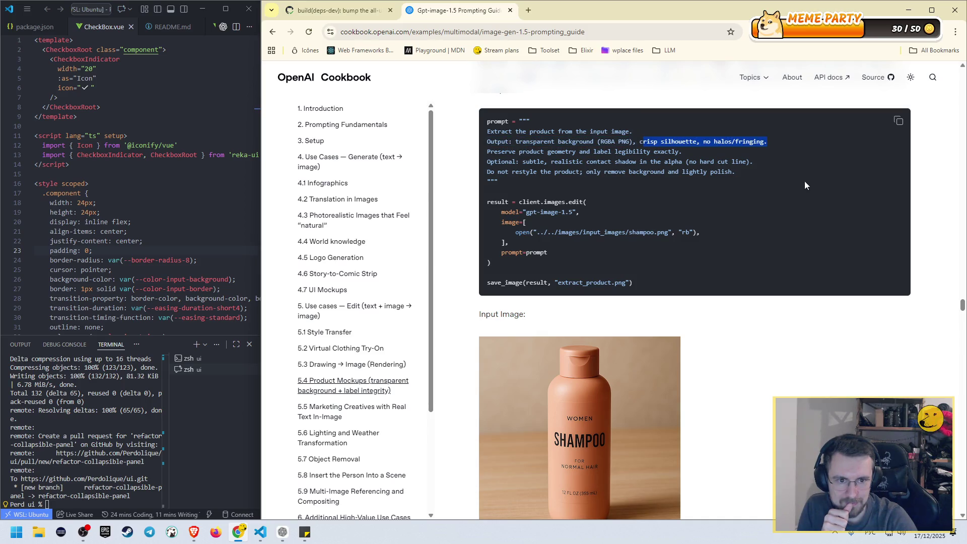
{"action": "scroll", "coordinate": [791, 220], "scroll_direction": "down", "scroll_amount": 10}
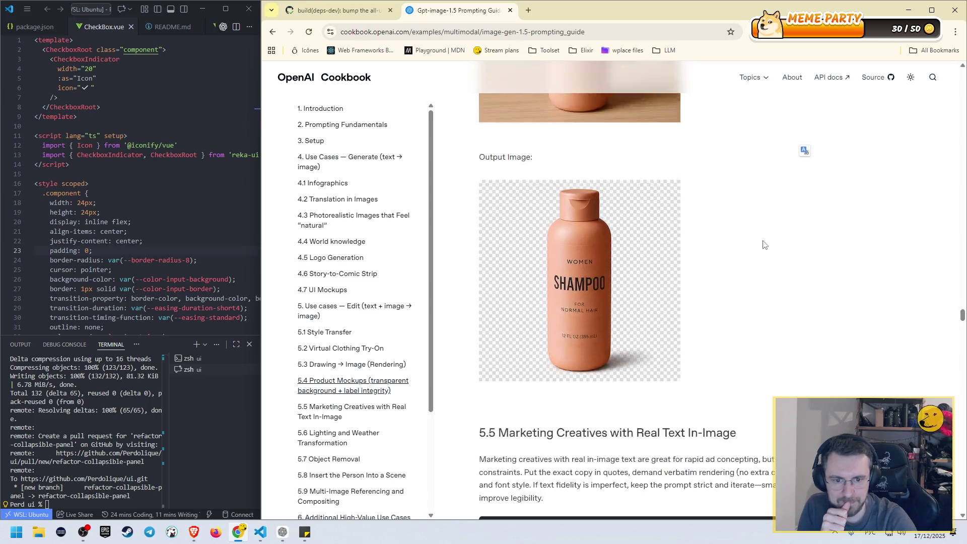
{"action": "scroll", "coordinate": [763, 245], "scroll_direction": "down", "scroll_amount": 2}
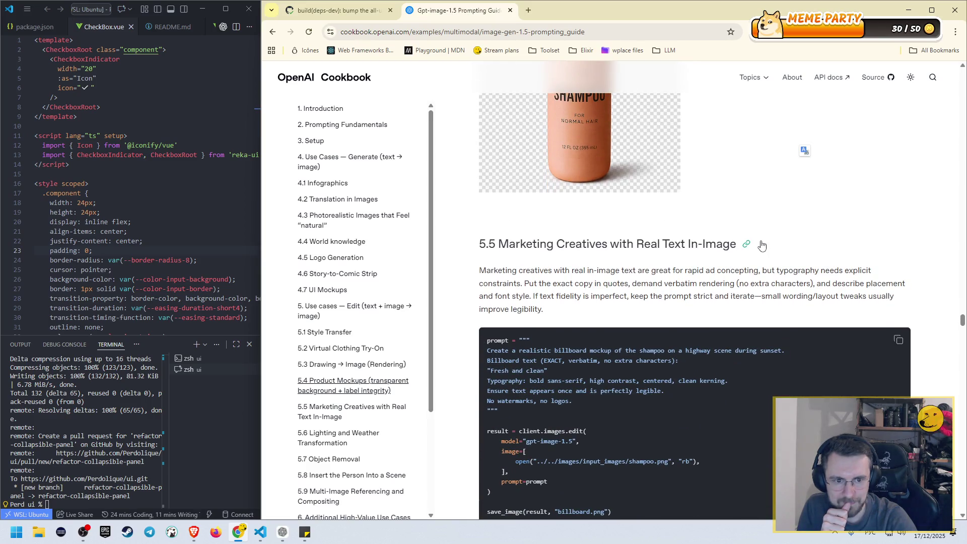
- Read the 5.5 billboard prompt, select two of its lines, and view the 'Fresh and clean' billboard output
{"action": "scroll", "coordinate": [755, 248], "scroll_direction": "down", "scroll_amount": 1}
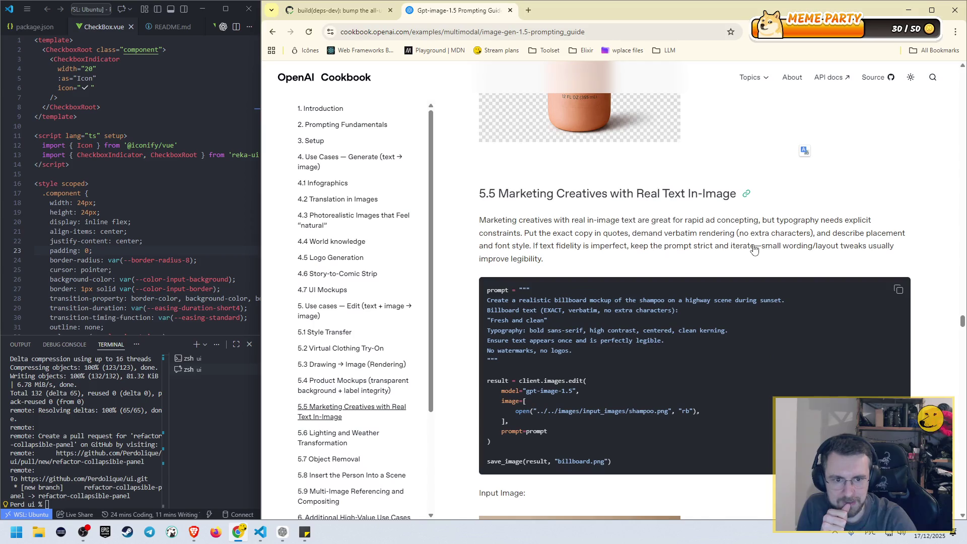
{"action": "scroll", "coordinate": [753, 245], "scroll_direction": "down", "scroll_amount": 1}
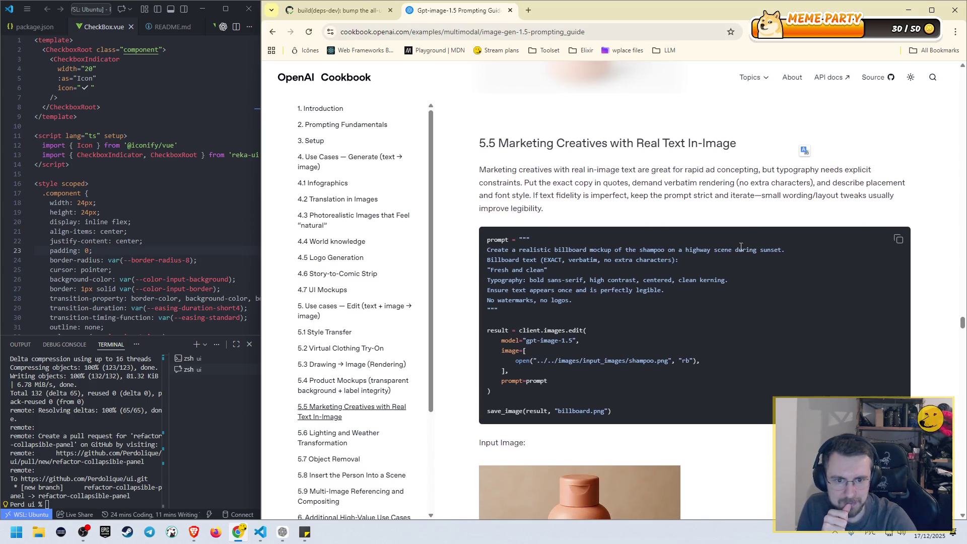
{"action": "scroll", "coordinate": [576, 258], "scroll_direction": "down", "scroll_amount": 4}
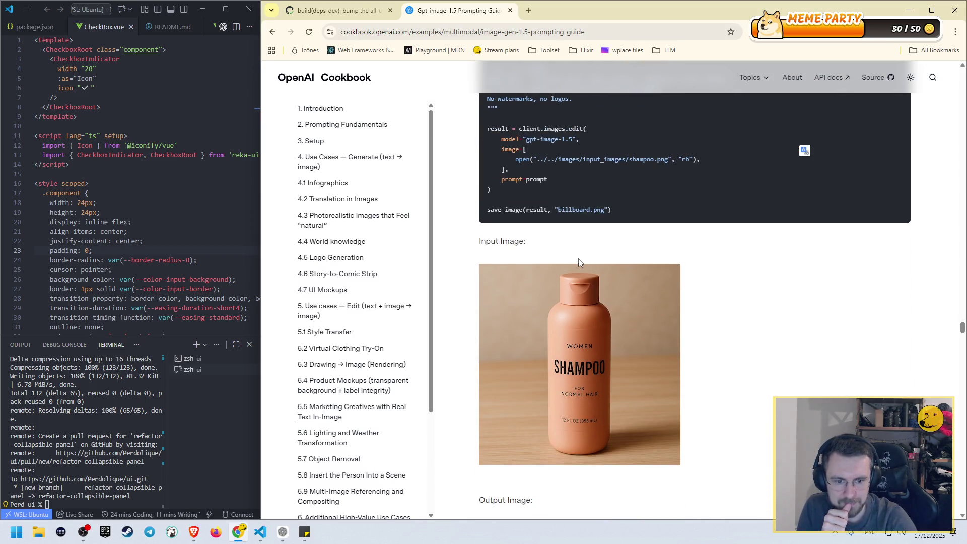
{"action": "scroll", "coordinate": [577, 259], "scroll_direction": "up", "scroll_amount": 5}
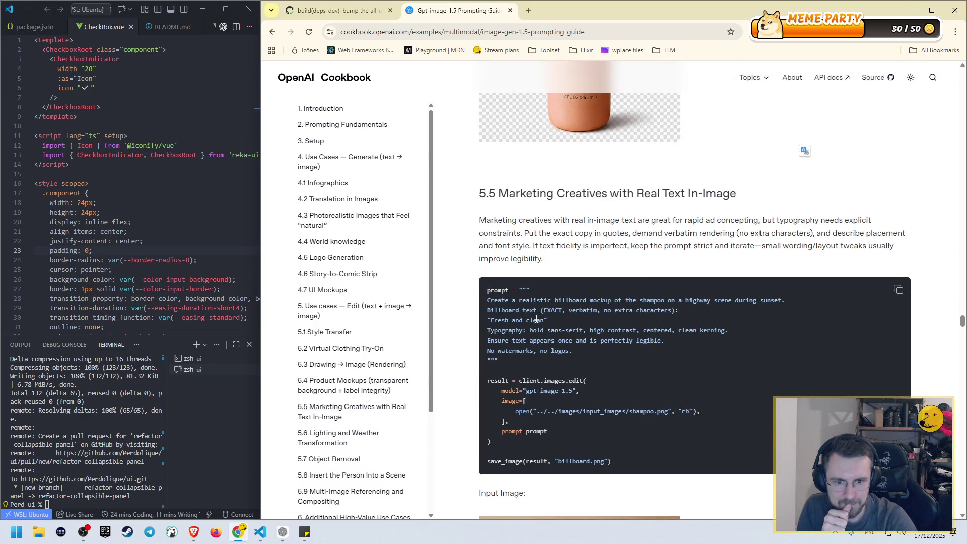
{"action": "scroll", "coordinate": [551, 331], "scroll_direction": "down", "scroll_amount": 4}
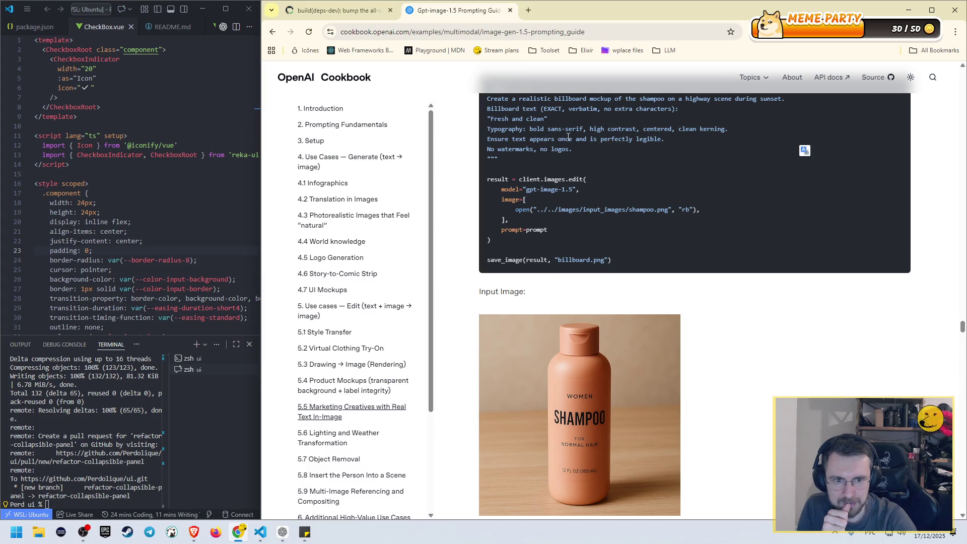
{"action": "left_click_drag", "start_coordinate": [493, 136], "coordinate": [584, 147]}
{"action": "scroll", "coordinate": [621, 216], "scroll_direction": "down", "scroll_amount": 5}
{"action": "scroll", "coordinate": [620, 217], "scroll_direction": "down", "scroll_amount": 2}
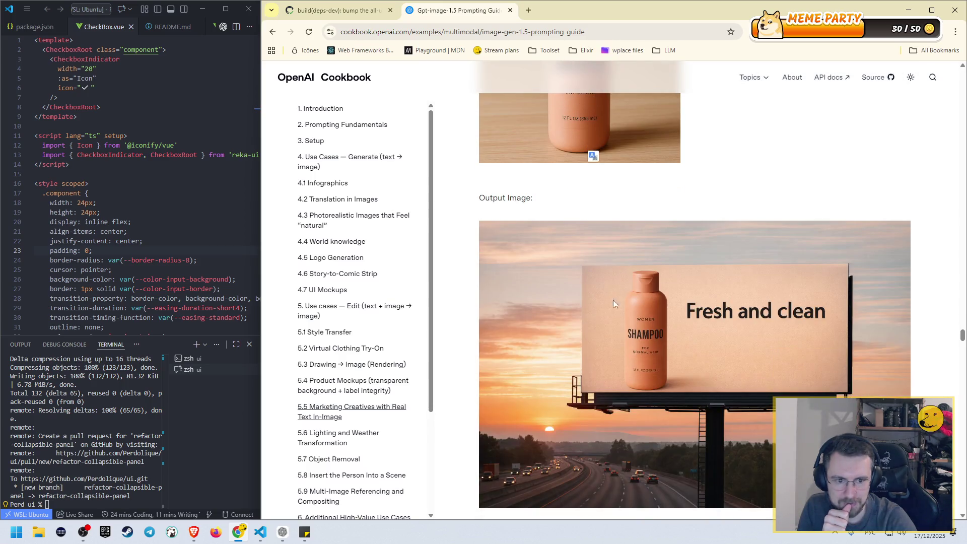
{"action": "scroll", "coordinate": [603, 313], "scroll_direction": "down", "scroll_amount": 7}
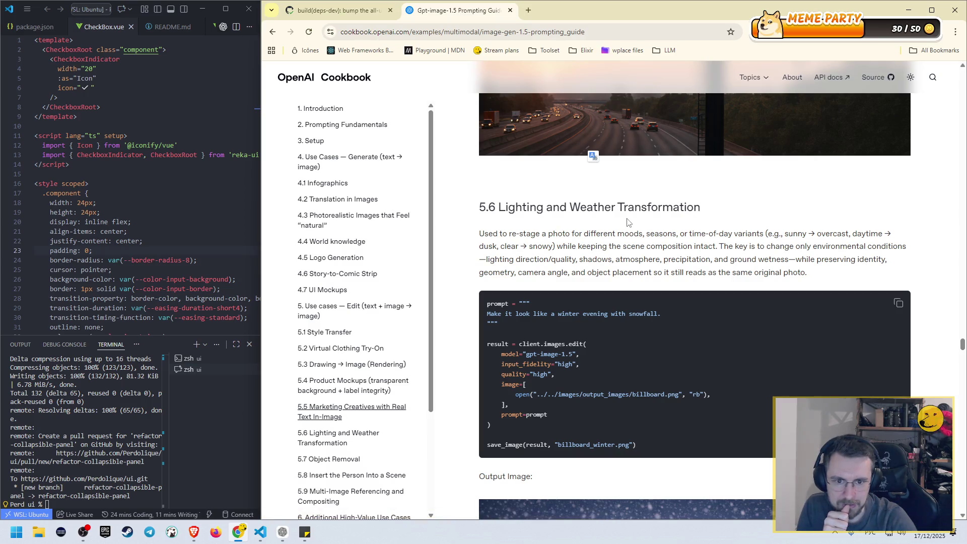
- Read past the 5.6 winter-evening snowfall billboard to the 5.7 Object Removal prompts
{"action": "scroll", "coordinate": [626, 222], "scroll_direction": "down", "scroll_amount": 15}
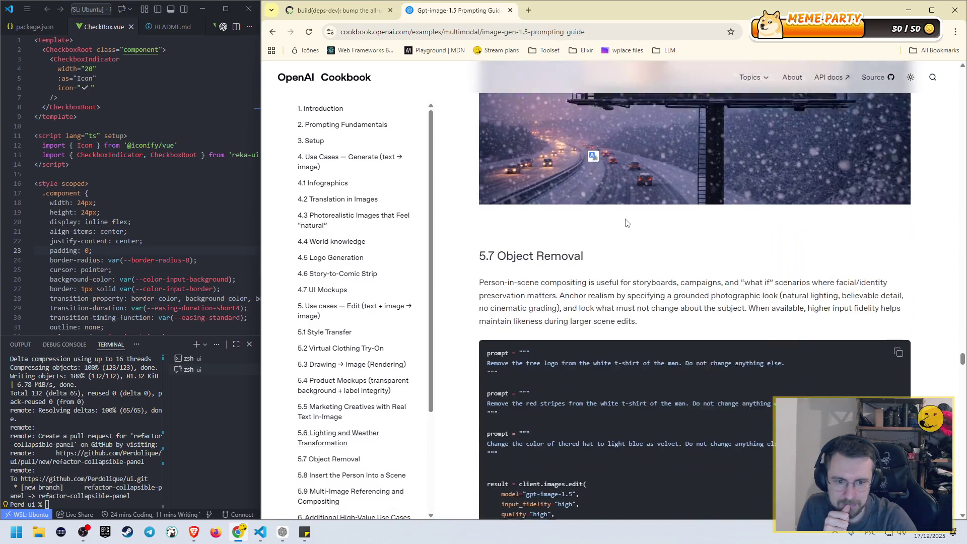
{"action": "scroll", "coordinate": [627, 222], "scroll_direction": "up", "scroll_amount": 7}
{"action": "scroll", "coordinate": [627, 222], "scroll_direction": "up", "scroll_amount": 3}
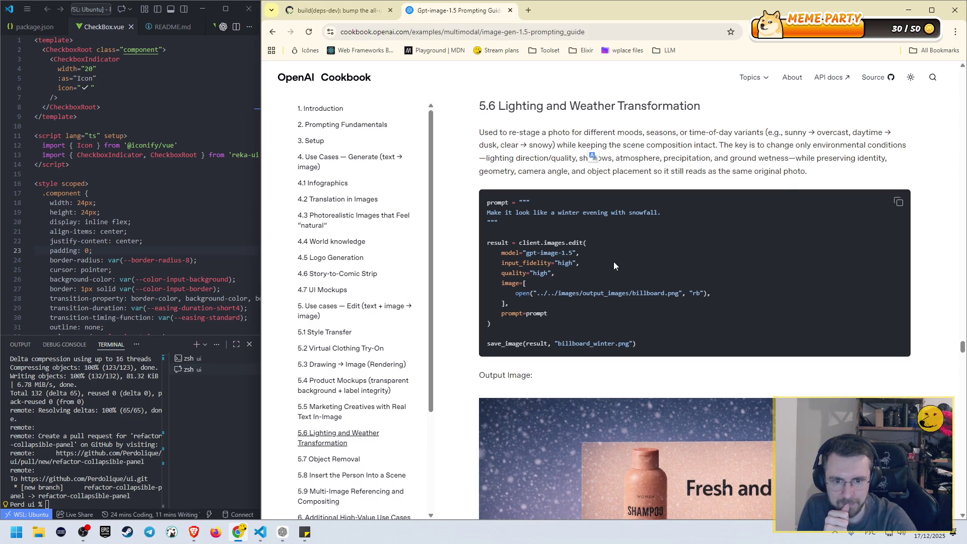
{"action": "scroll", "coordinate": [613, 265], "scroll_direction": "down", "scroll_amount": 1}
{"action": "scroll", "coordinate": [614, 261], "scroll_direction": "down", "scroll_amount": 9}
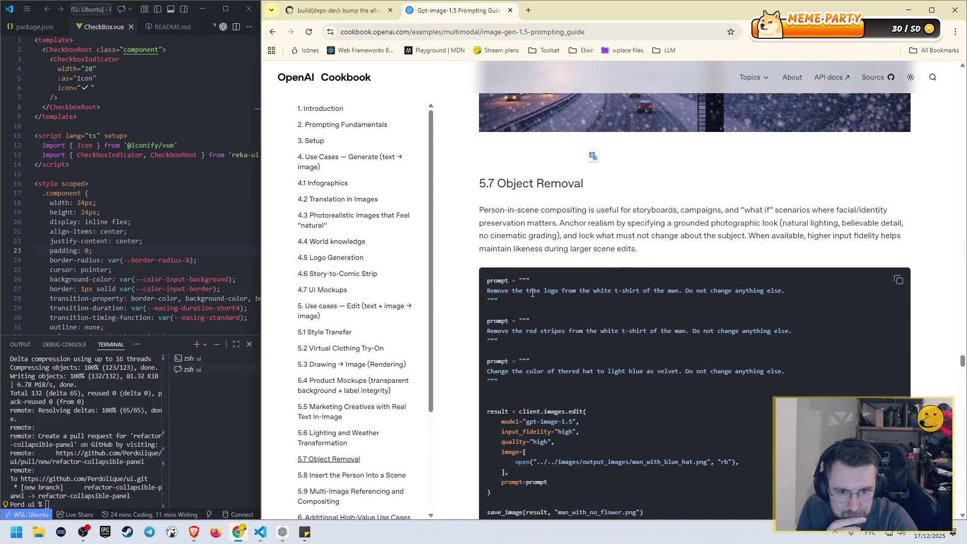
- Review the 5.7 edit prompts and briefly highlight the start of the tree logo removal prompt
{"action": "scroll", "coordinate": [581, 285], "scroll_direction": "down", "scroll_amount": 5}
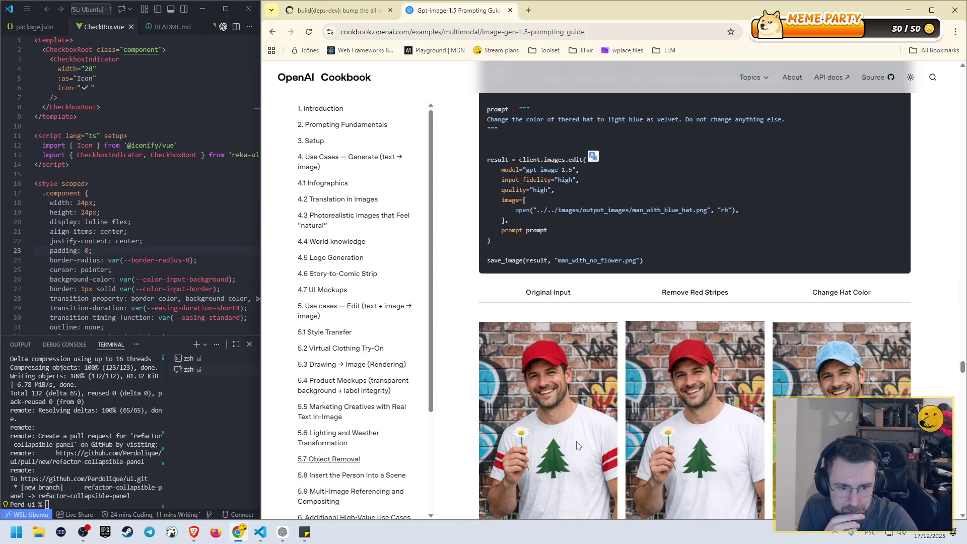
{"action": "scroll", "coordinate": [550, 259], "scroll_direction": "up", "scroll_amount": 3}
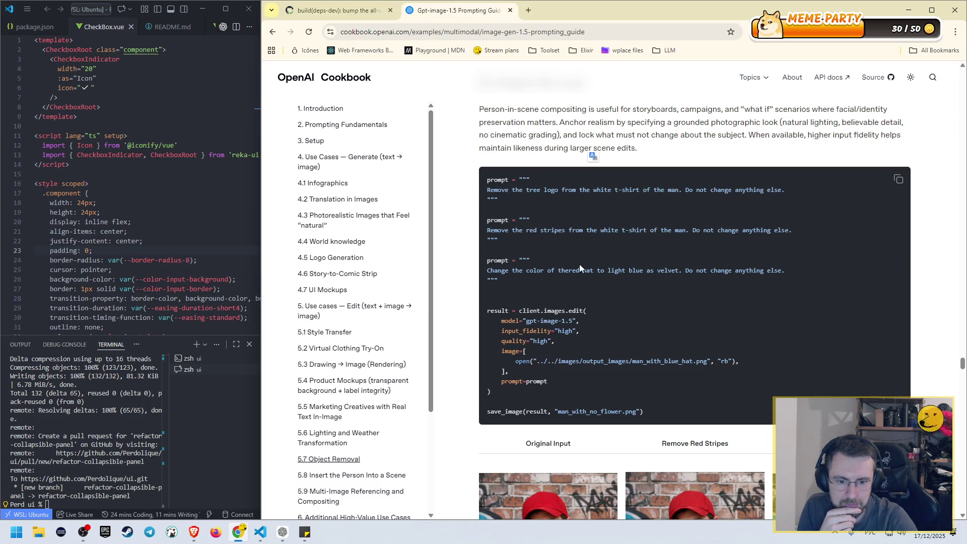
{"action": "scroll", "coordinate": [579, 263], "scroll_direction": "down", "scroll_amount": 5}
{"action": "scroll", "coordinate": [548, 271], "scroll_direction": "up", "scroll_amount": 6}
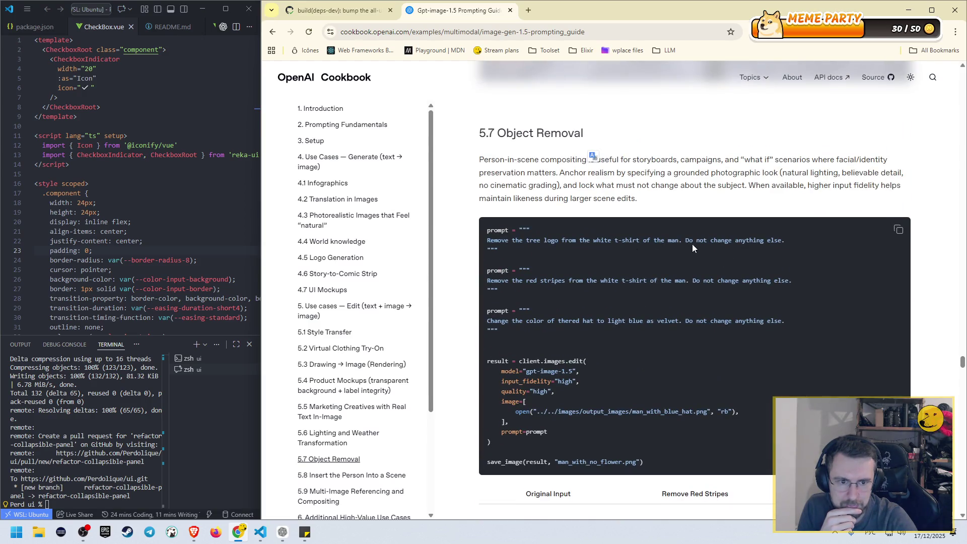
{"action": "scroll", "coordinate": [755, 248], "scroll_direction": "down", "scroll_amount": 5}
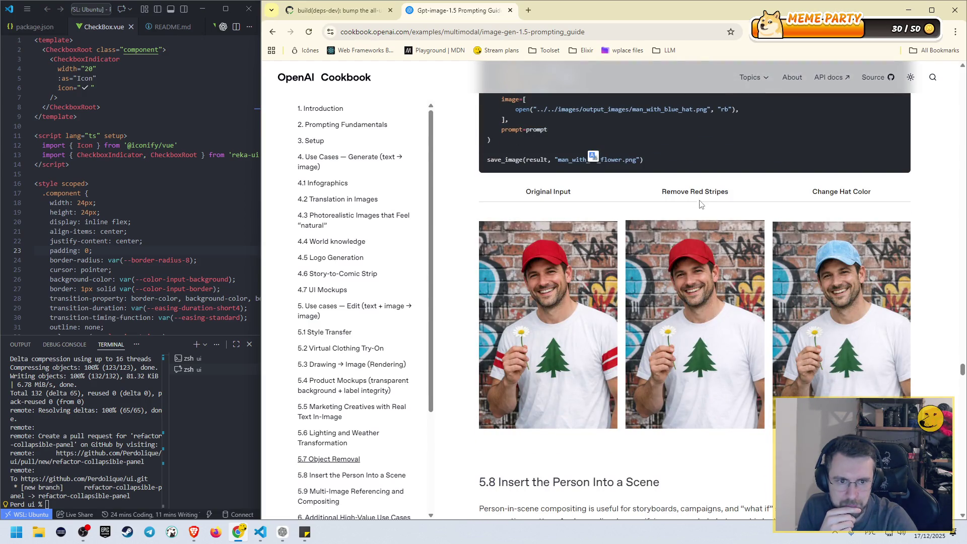
{"action": "scroll", "coordinate": [701, 201], "scroll_direction": "up", "scroll_amount": 4}
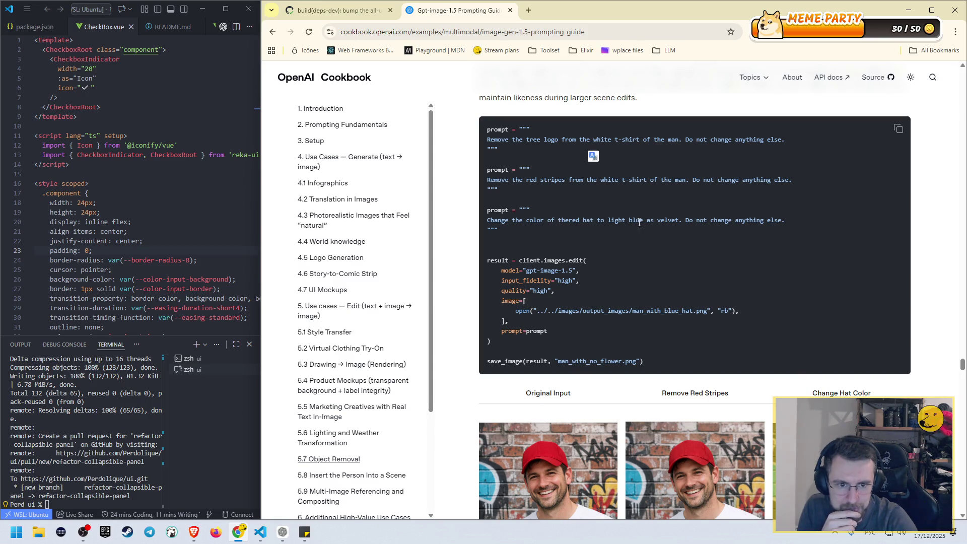
{"action": "scroll", "coordinate": [679, 222], "scroll_direction": "down", "scroll_amount": 4}
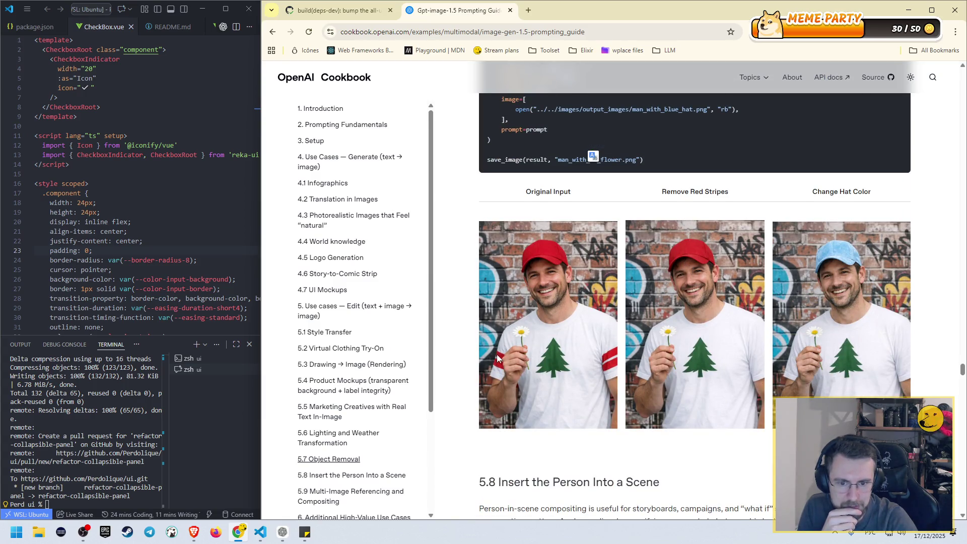
{"action": "scroll", "coordinate": [558, 365], "scroll_direction": "up", "scroll_amount": 5}
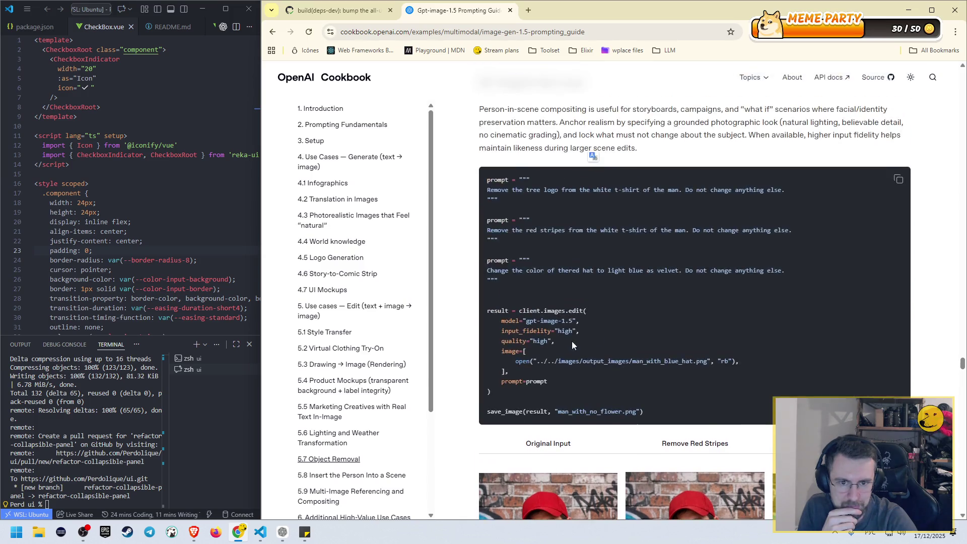
{"action": "left_click_drag", "start_coordinate": [496, 190], "coordinate": [610, 189]}
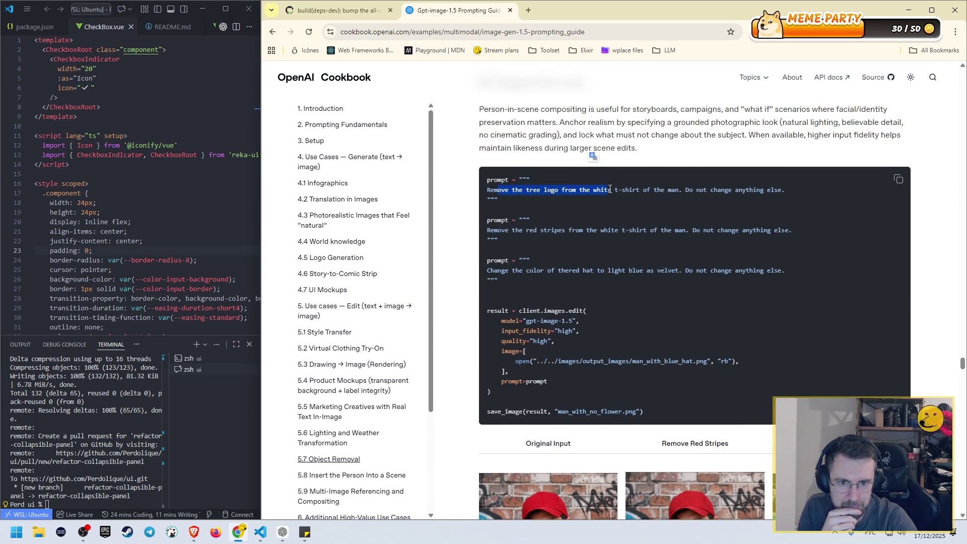
{"action": "left_click", "coordinate": [562, 200]}
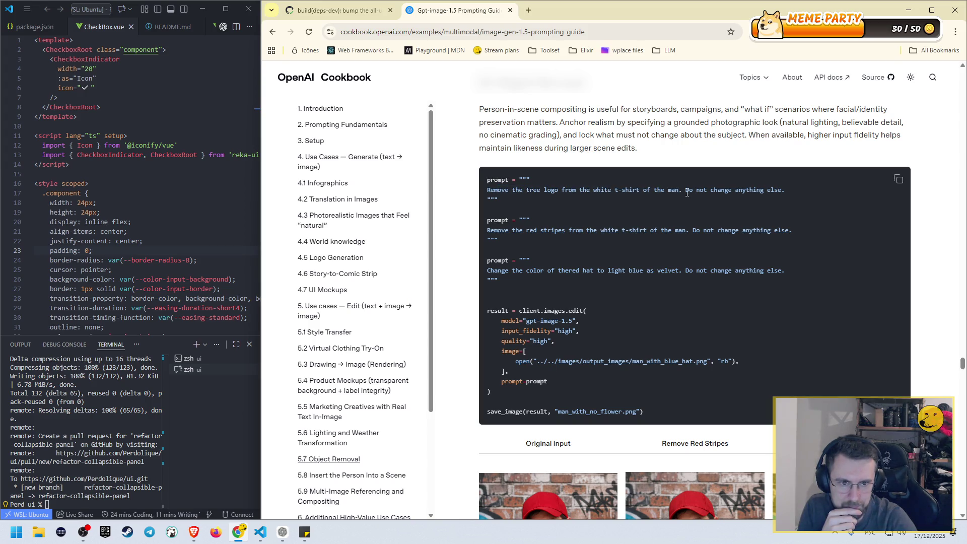
- Select the 'Remove Red Stripes' caption on the comparison images, then continue to section 5.8
{"action": "scroll", "coordinate": [709, 197], "scroll_direction": "down", "scroll_amount": 5}
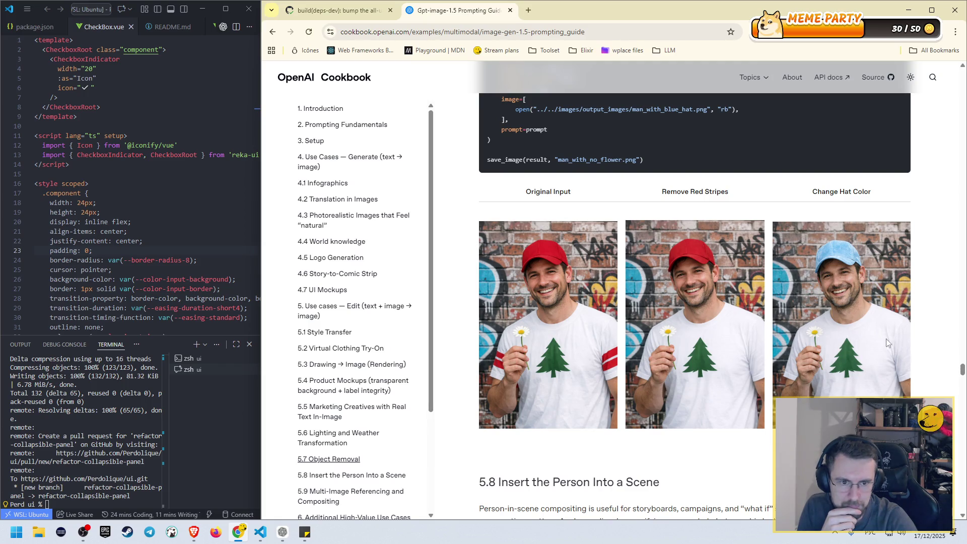
{"action": "scroll", "coordinate": [778, 314], "scroll_direction": "up", "scroll_amount": 1}
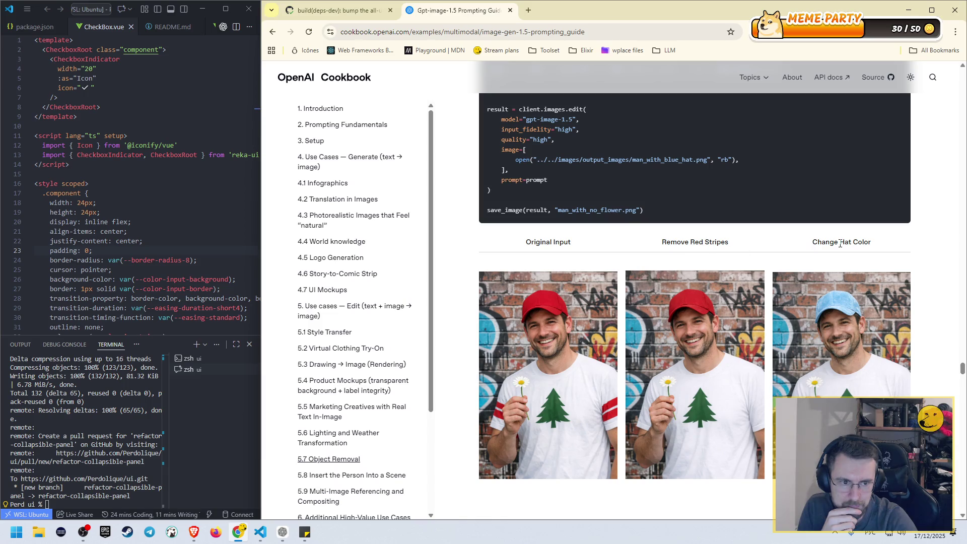
{"action": "scroll", "coordinate": [582, 301], "scroll_direction": "down", "scroll_amount": 4}
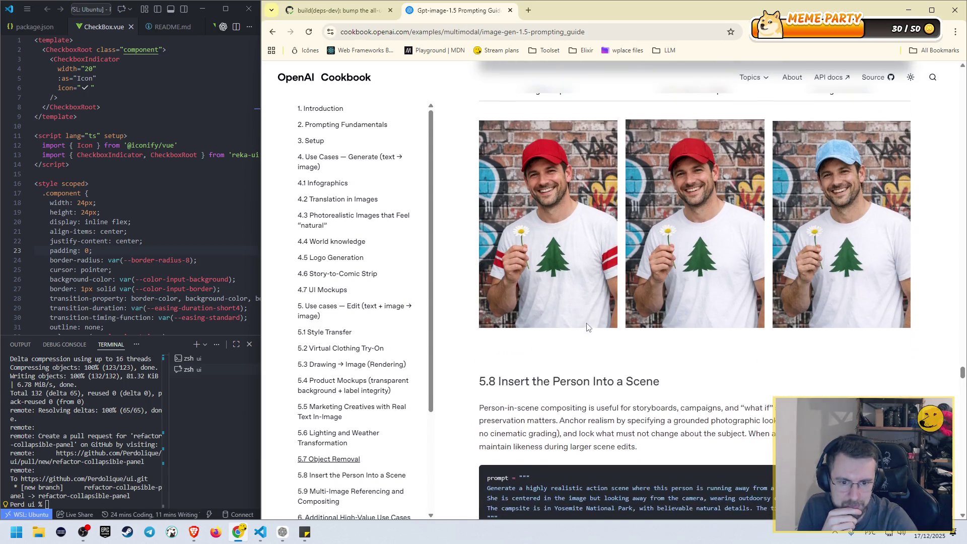
{"action": "scroll", "coordinate": [668, 194], "scroll_direction": "up", "scroll_amount": 3}
{"action": "triple_click", "coordinate": [668, 194]}
{"action": "left_click_drag", "start_coordinate": [816, 192], "coordinate": [871, 193]}
{"action": "scroll", "coordinate": [842, 303], "scroll_direction": "down", "scroll_amount": 1}
{"action": "scroll", "coordinate": [842, 303], "scroll_direction": "down", "scroll_amount": 5}
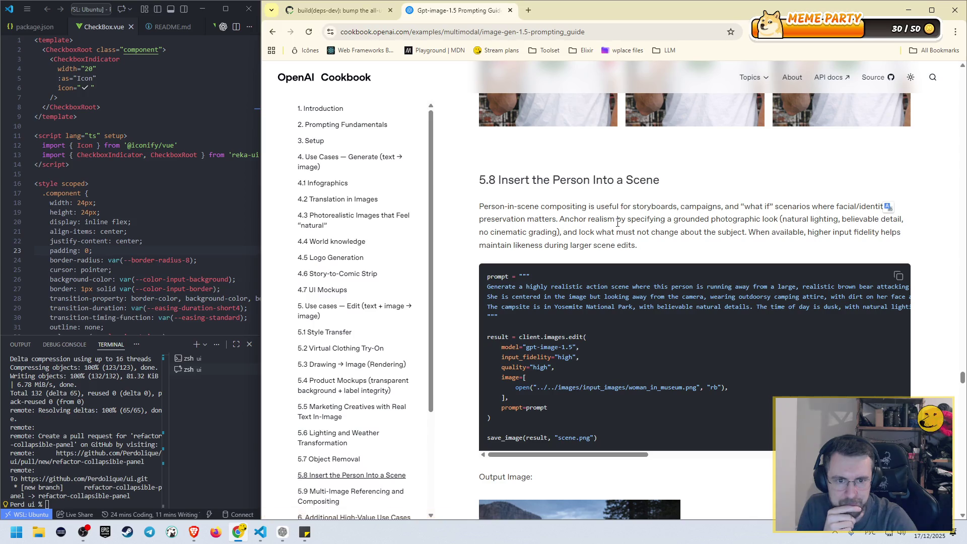
- Scroll into 5.8 and slide the prompt code block sideways to read the full bear-campsite prompt
{"action": "scroll", "coordinate": [649, 219], "scroll_direction": "down", "scroll_amount": 1}
{"action": "scroll", "coordinate": [529, 249], "scroll_direction": "down", "scroll_amount": 4}
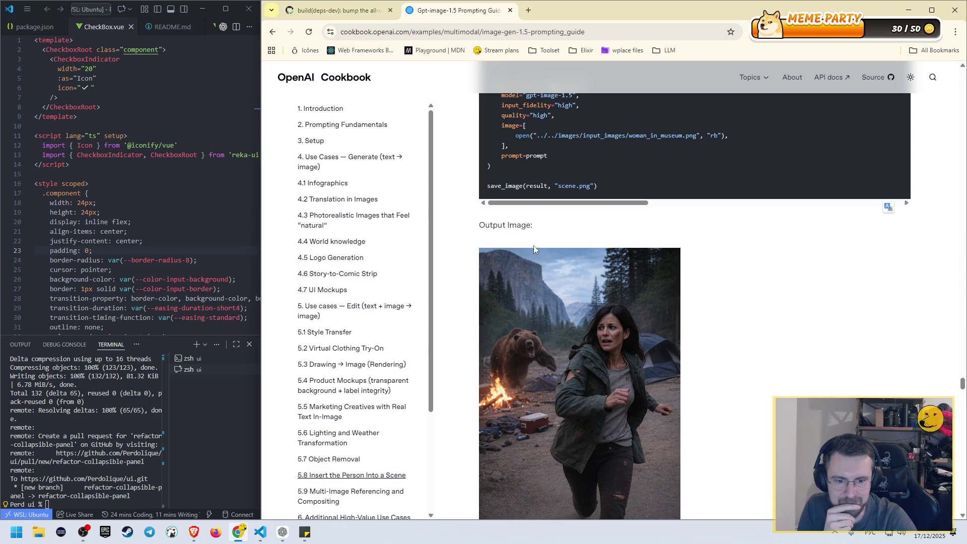
{"action": "scroll", "coordinate": [560, 250], "scroll_direction": "down", "scroll_amount": 1}
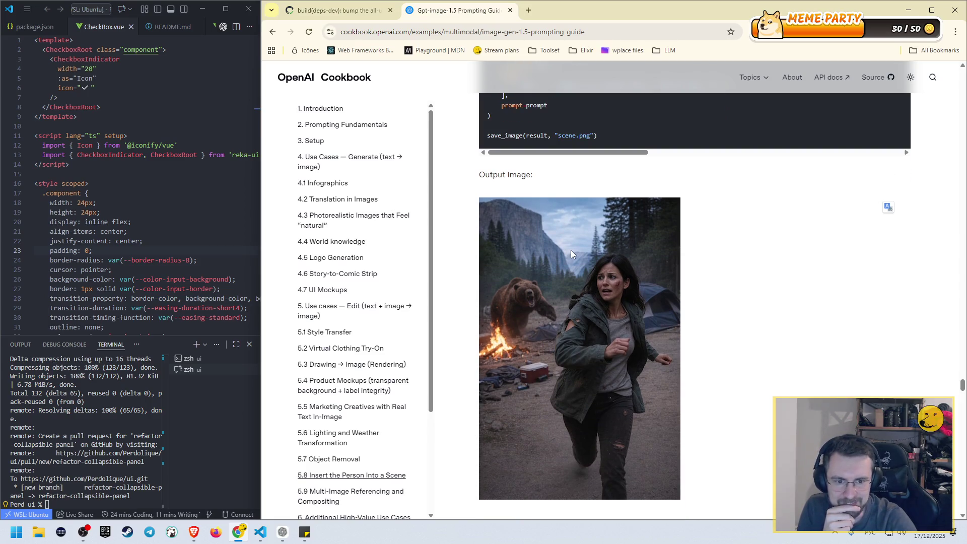
{"action": "scroll", "coordinate": [571, 252], "scroll_direction": "up", "scroll_amount": 2}
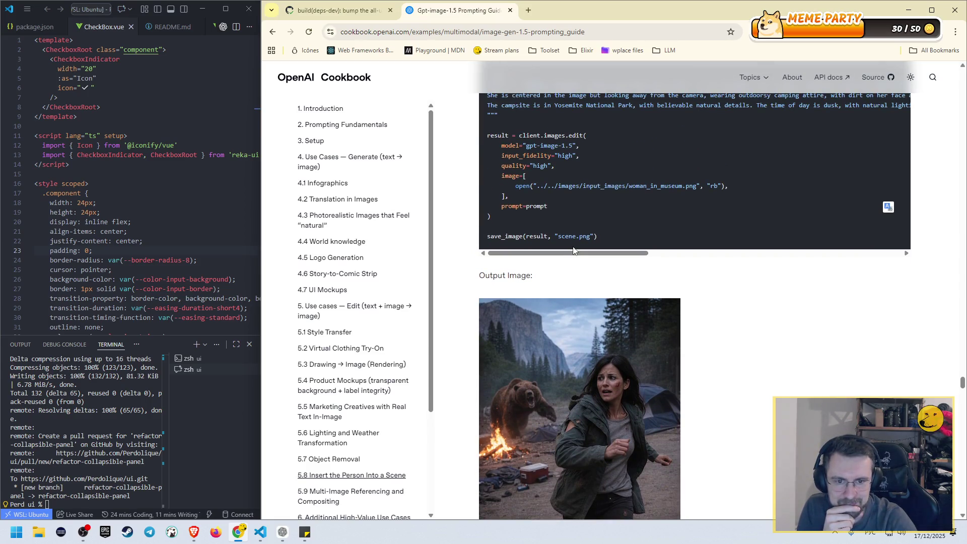
{"action": "scroll", "coordinate": [572, 249], "scroll_direction": "up", "scroll_amount": 1}
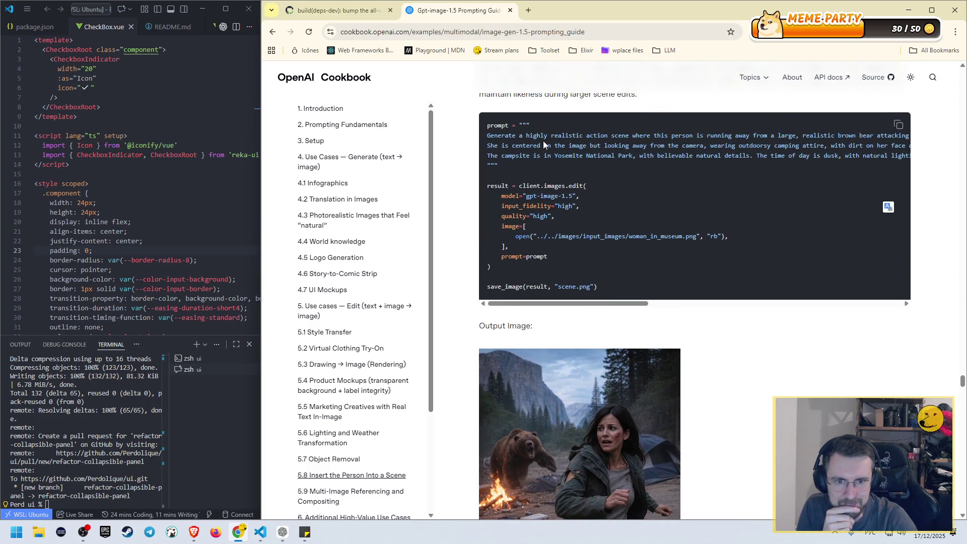
{"action": "mouse_move", "coordinate": [622, 304]}
{"action": "left_mouse_down"}
{"action": "mouse_move", "coordinate": [749, 299]}
{"action": "mouse_move", "coordinate": [685, 303]}
{"action": "mouse_move", "coordinate": [732, 303]}
{"action": "left_mouse_up"}
- View the woman-fleeing-a-bear output and continue down to 5.9 Multi-Image Referencing and Compositing
{"action": "scroll", "coordinate": [686, 332], "scroll_direction": "down", "scroll_amount": 1}
{"action": "scroll", "coordinate": [686, 332], "scroll_direction": "down", "scroll_amount": 2}
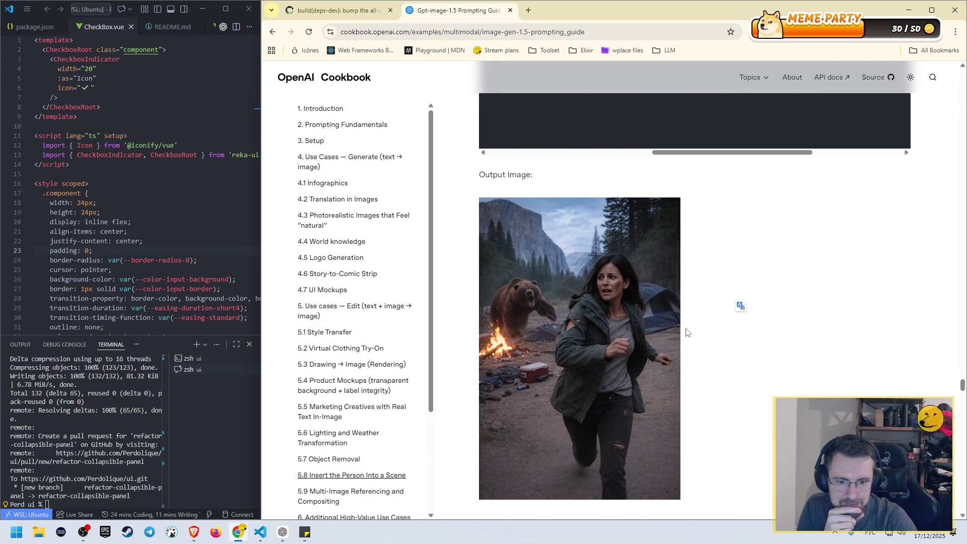
{"action": "scroll", "coordinate": [691, 328], "scroll_direction": "up", "scroll_amount": 4}
{"action": "mouse_move", "coordinate": [676, 354]}
{"action": "left_mouse_down"}
{"action": "mouse_move", "coordinate": [718, 343]}
{"action": "mouse_move", "coordinate": [567, 336]}
{"action": "mouse_move", "coordinate": [811, 328]}
{"action": "mouse_move", "coordinate": [714, 334]}
{"action": "mouse_move", "coordinate": [499, 322]}
{"action": "left_mouse_up"}
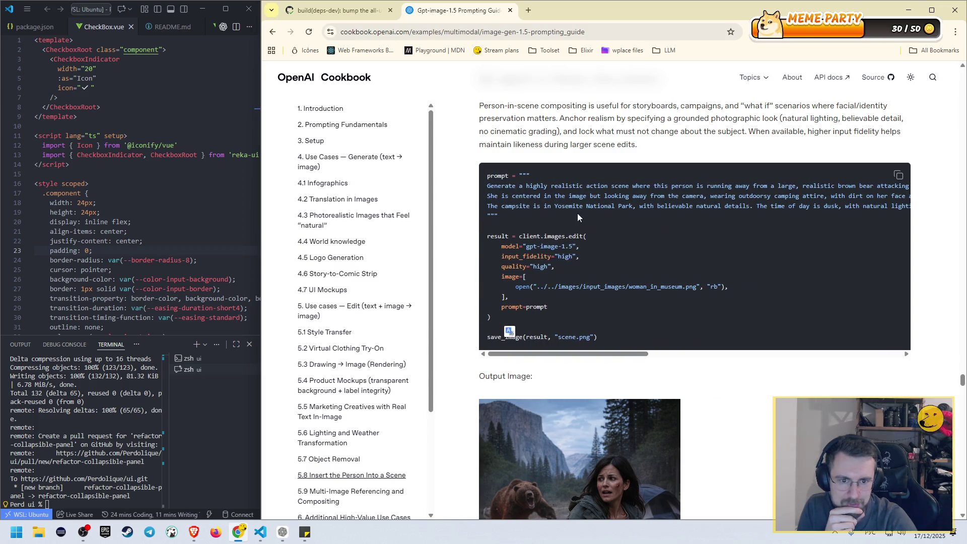
{"action": "scroll", "coordinate": [585, 232], "scroll_direction": "down", "scroll_amount": 1}
{"action": "scroll", "coordinate": [585, 232], "scroll_direction": "down", "scroll_amount": 5}
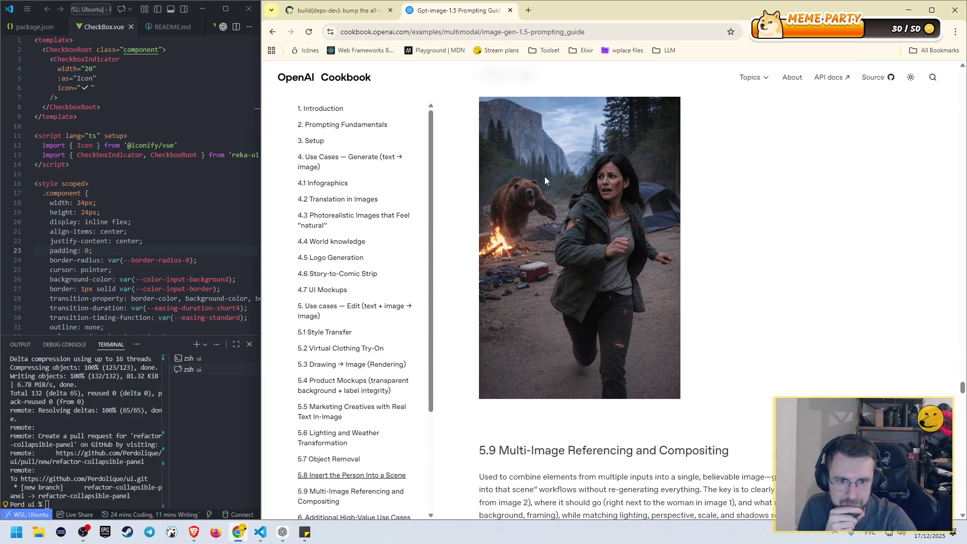
{"action": "scroll", "coordinate": [605, 331], "scroll_direction": "down", "scroll_amount": 4}
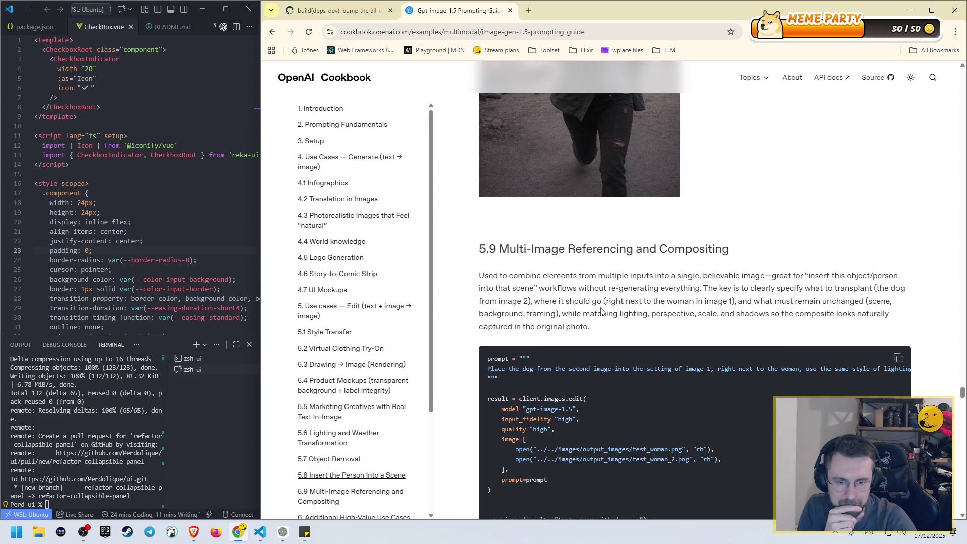
- Copy the 5.8 bear-campsite prompt text and open a new browser tab
{"action": "scroll", "coordinate": [601, 310], "scroll_direction": "up", "scroll_amount": 10}
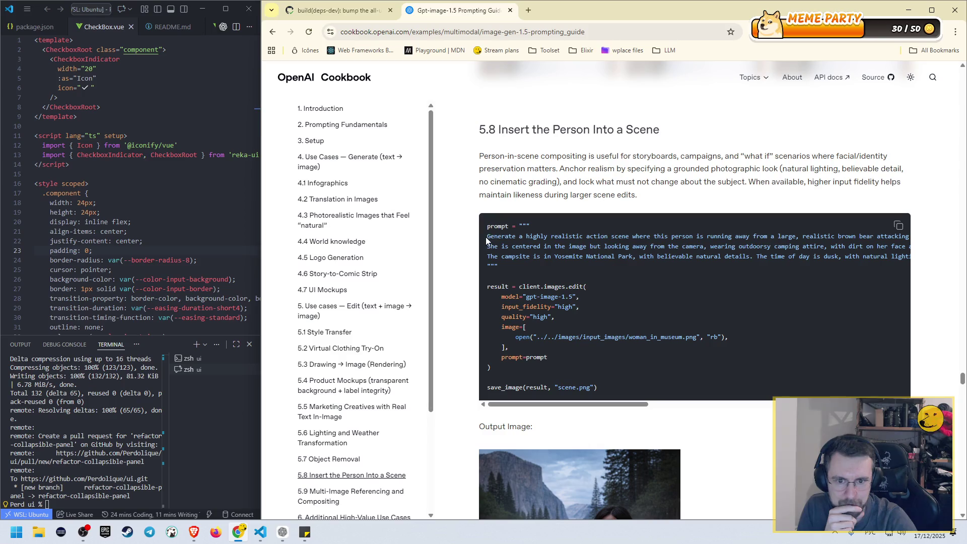
{"action": "mouse_move", "coordinate": [487, 239]}
{"action": "left_mouse_down"}
{"action": "mouse_move", "coordinate": [550, 263]}
{"action": "mouse_move", "coordinate": [928, 258]}
{"action": "left_mouse_up"}
{"action": "right_click", "coordinate": [876, 260]}
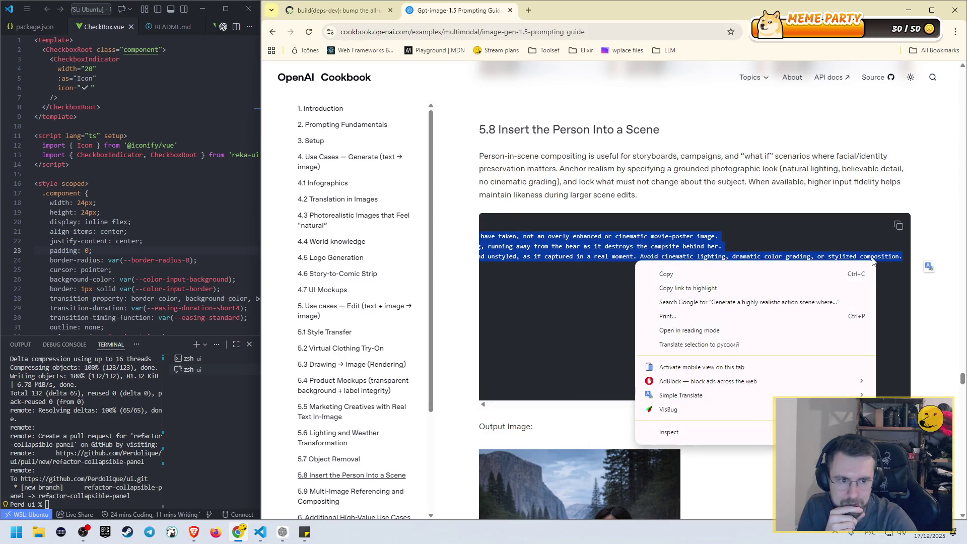
{"action": "left_click", "coordinate": [760, 270]}
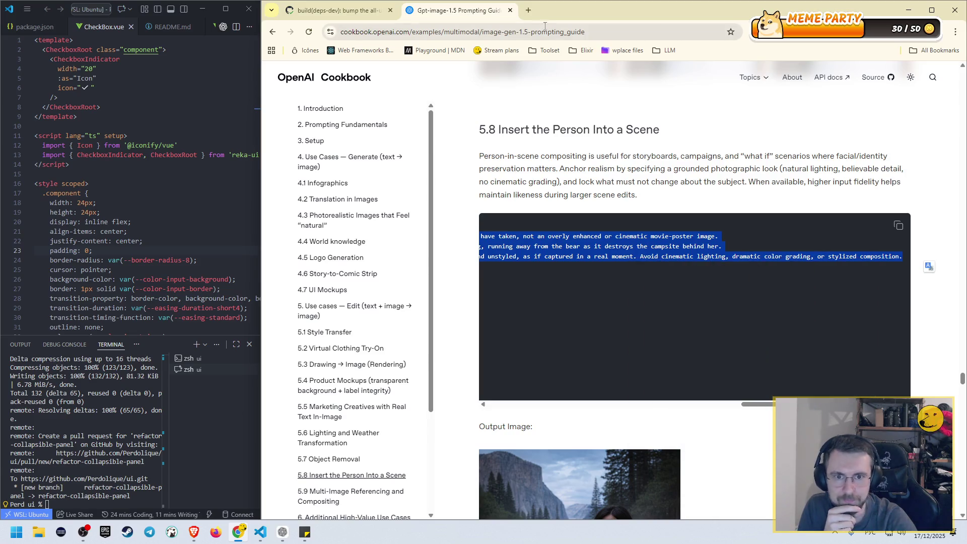
{"action": "left_click", "coordinate": [528, 10]}
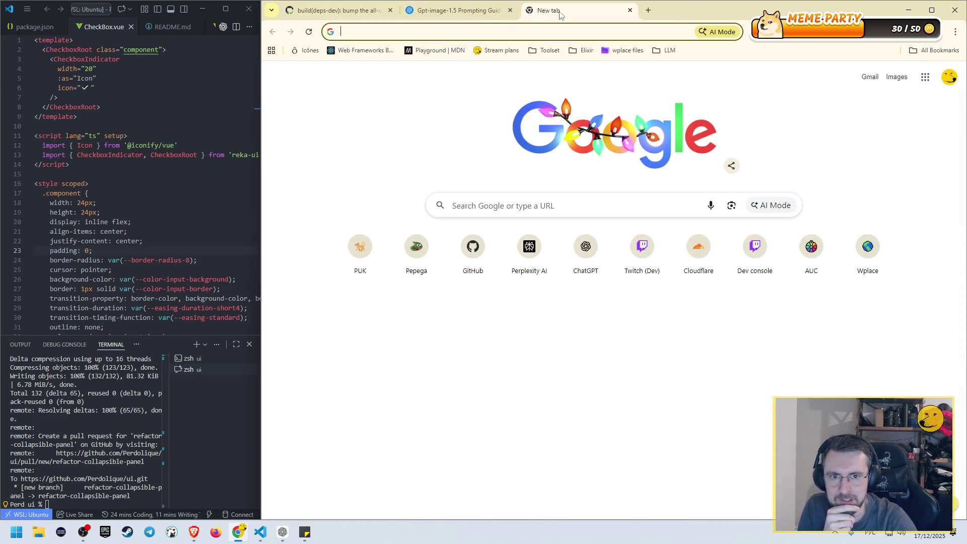
- Close the extra tab and paste the copied 5.8 prompt into a new ChatGPT chat in the Perd project
{"action": "key", "text": "ctrl+w"}
{"action": "left_click", "coordinate": [282, 532]}
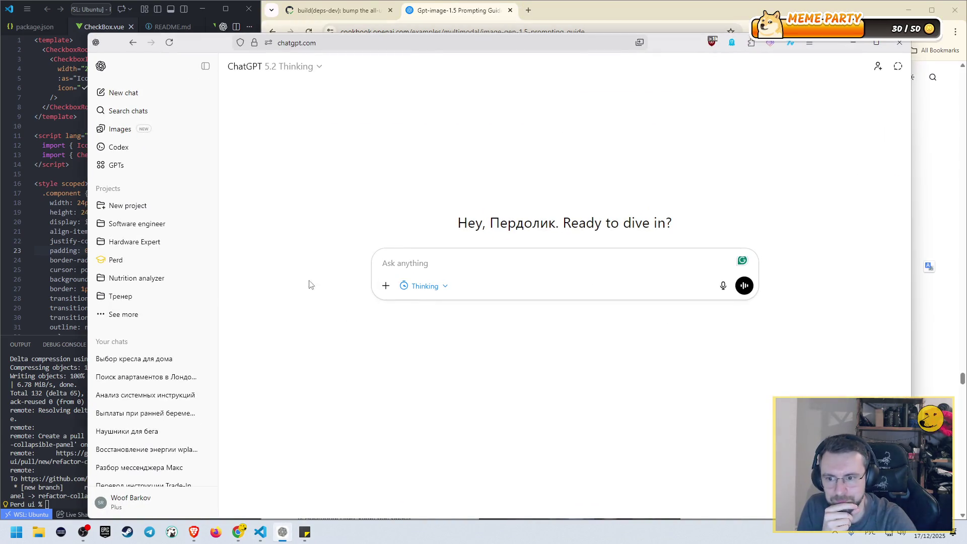
{"action": "left_click", "coordinate": [201, 259]}
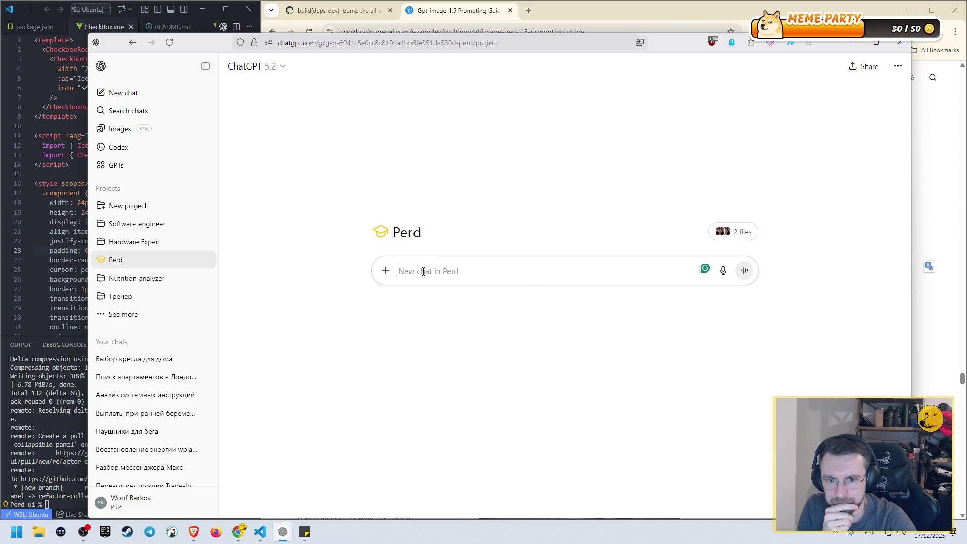
{"action": "right_click", "coordinate": [423, 271]}
{"action": "left_click", "coordinate": [451, 347]}
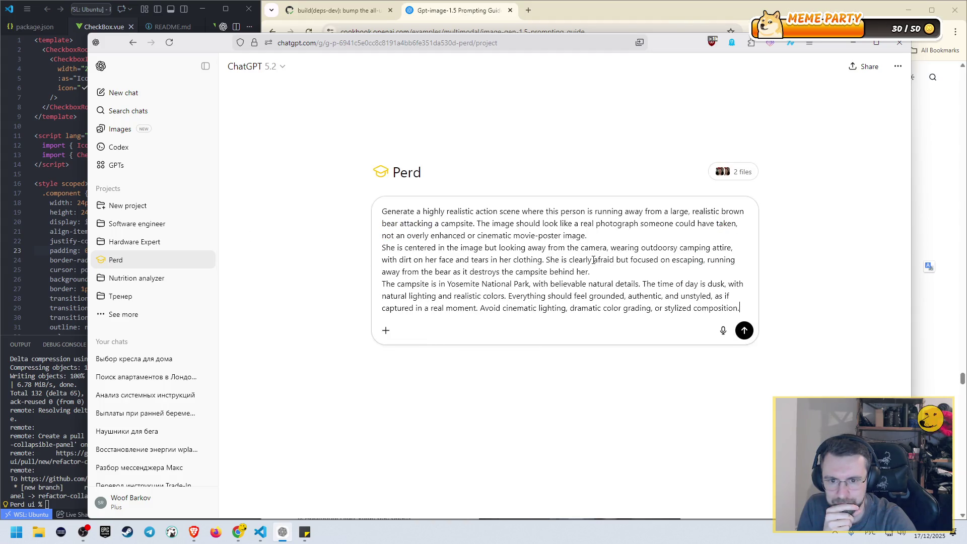
- Send the prompt as a Create image request, then minimize ChatGPT back to the guide
{"action": "left_click", "coordinate": [386, 330]}
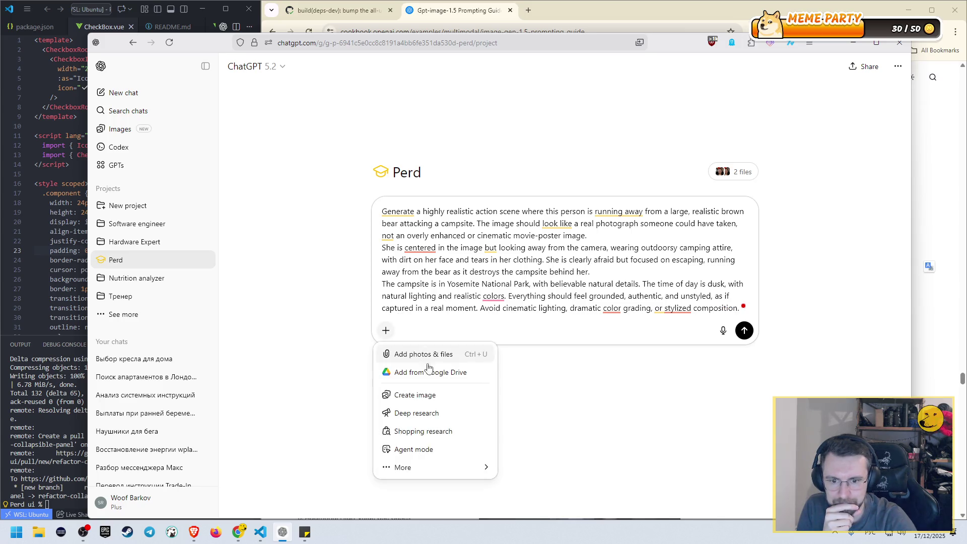
{"action": "left_click", "coordinate": [428, 395]}
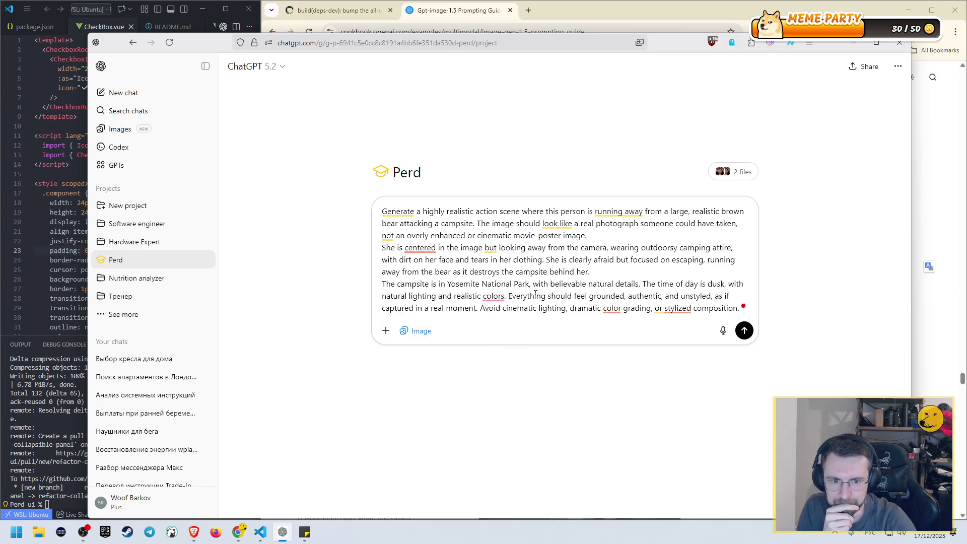
{"action": "key", "text": "Return"}
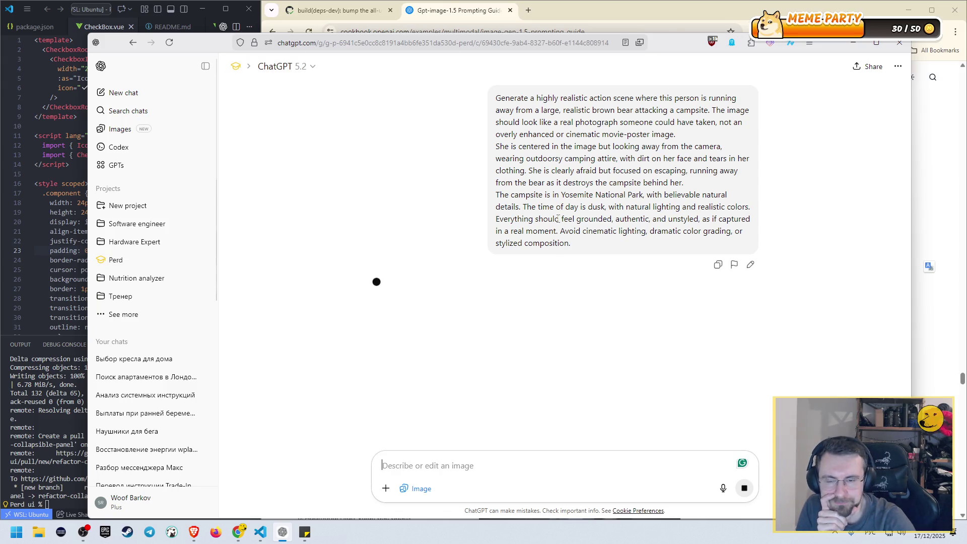
{"action": "left_click", "coordinate": [853, 42]}
{"action": "scroll", "coordinate": [580, 239], "scroll_direction": "down", "scroll_amount": 8}
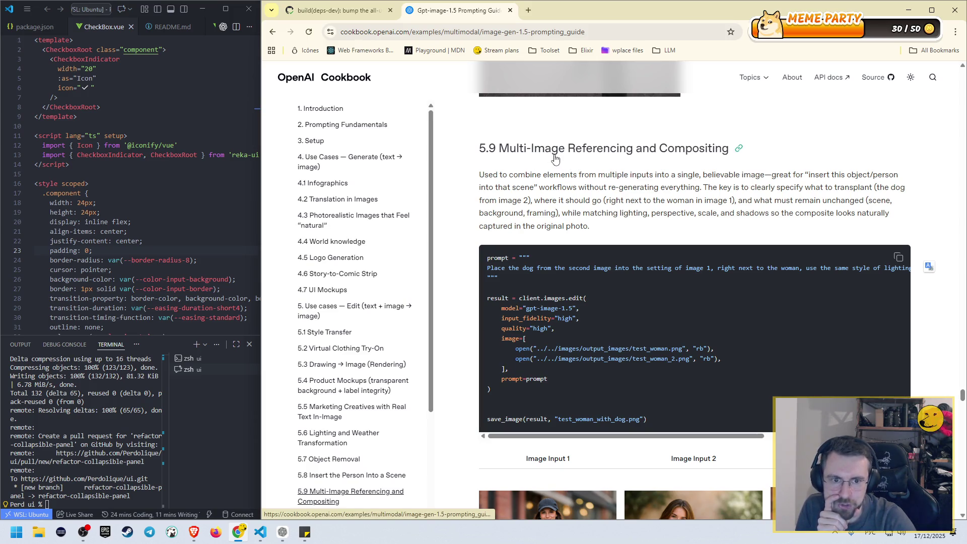
- Read the 5.9 compositing prompt and view the input photos and woman-beside-dog output
{"action": "scroll", "coordinate": [579, 235], "scroll_direction": "down", "scroll_amount": 2}
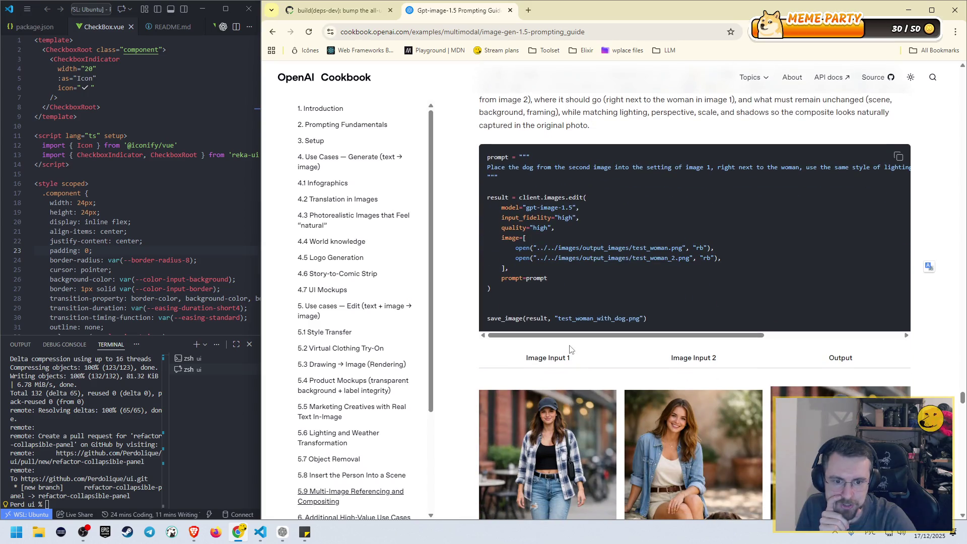
{"action": "left_click_drag", "start_coordinate": [556, 335], "coordinate": [733, 318]}
{"action": "scroll", "coordinate": [516, 285], "scroll_direction": "down", "scroll_amount": 4}
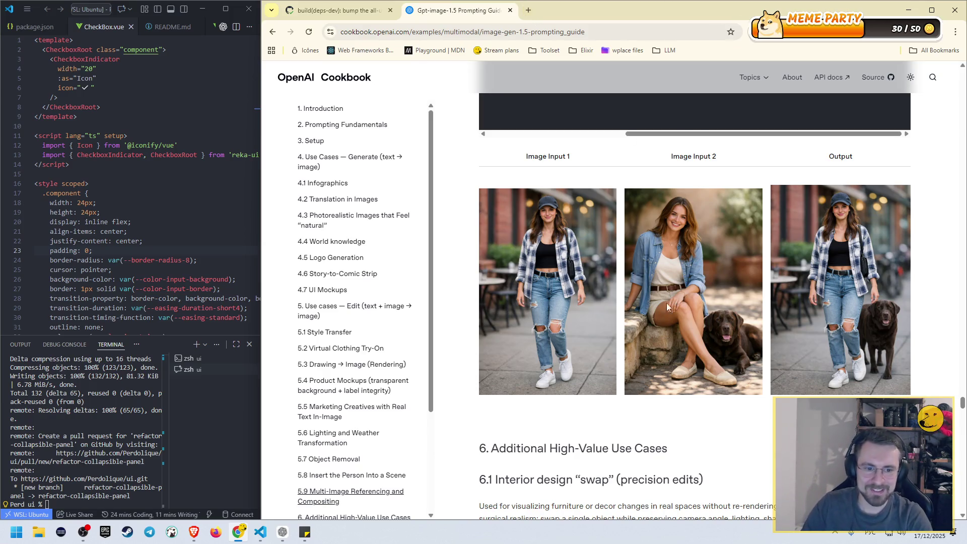
- In a new tab, search Google for 'мем где человек в белых штанах и кожанке стоит'
{"action": "left_click", "coordinate": [528, 10]}
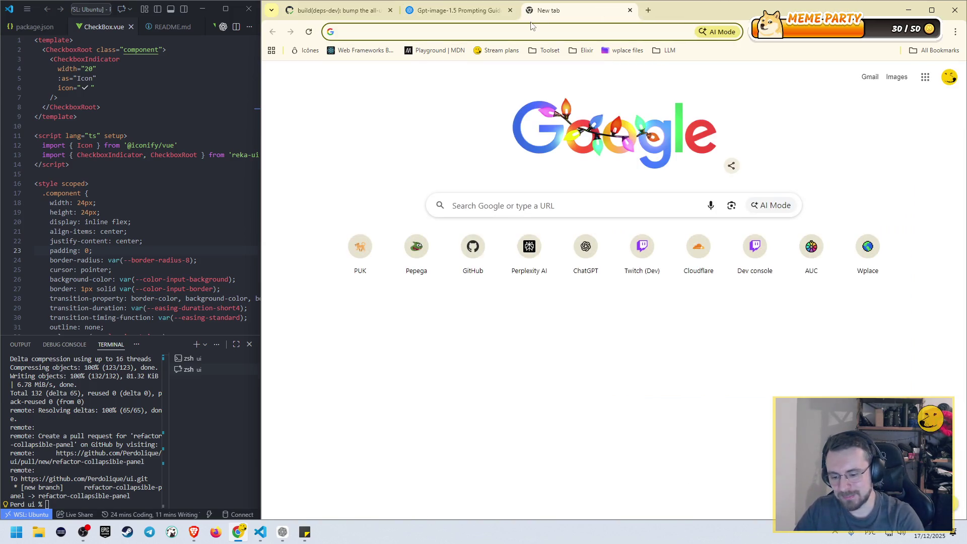
{"action": "type", "text": "ьуь"}
{"action": "key", "text": "BackSpace"}
{"action": "key", "text": "BackSpace"}
{"action": "key", "text": "BackSpace"}
{"action": "key", "text": "alt+shift"}
{"action": "type", "text": "mem"}
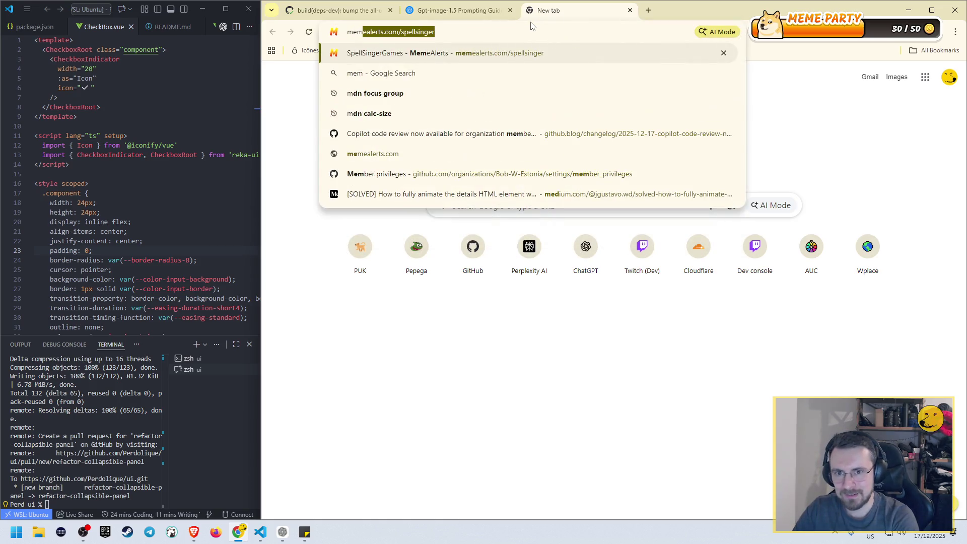
{"action": "key", "text": "BackSpace"}
{"action": "key", "text": "BackSpace"}
{"action": "key", "text": "BackSpace"}
{"action": "key", "text": "alt+shift"}
{"action": "type", "text": "с"}
{"action": "key", "text": "BackSpace"}
{"action": "type", "text": "мем где "}
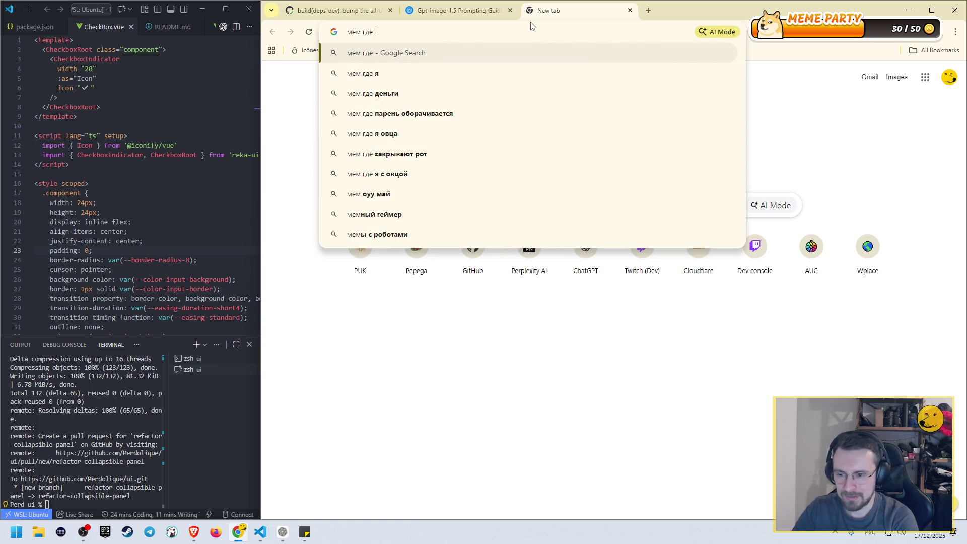
{"action": "type", "text": "человек"}
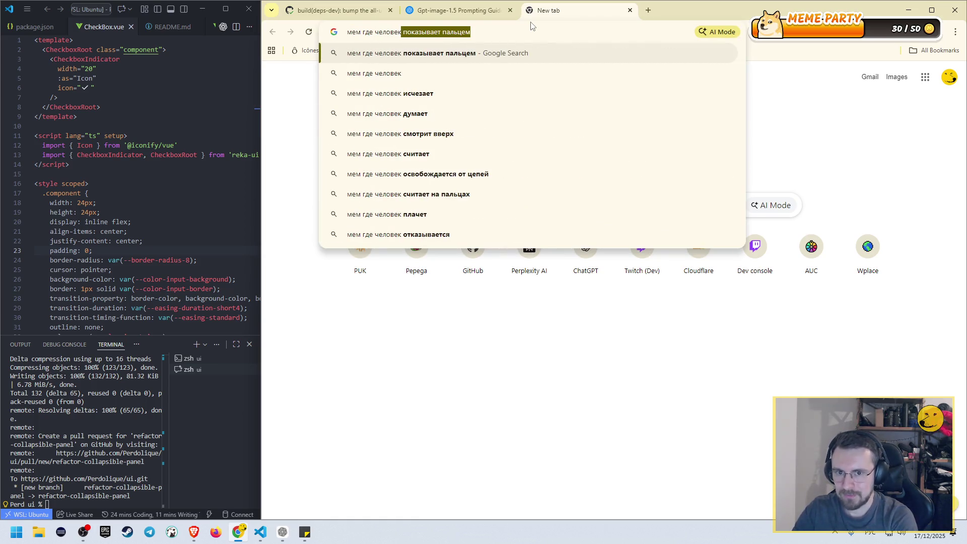
{"action": "type", "text": " в белых ш"}
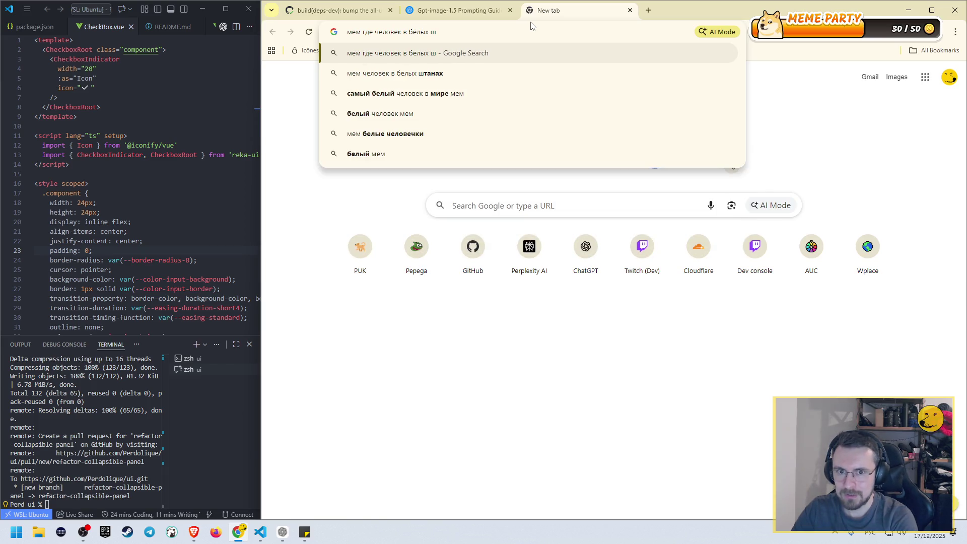
{"action": "type", "text": "танах и кожанке стоит"}
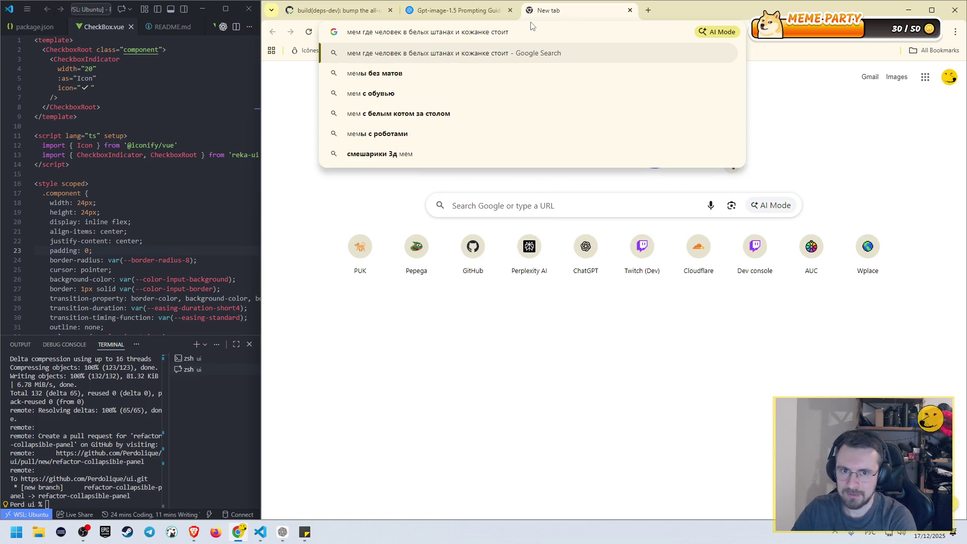
{"action": "key", "text": "Return"}
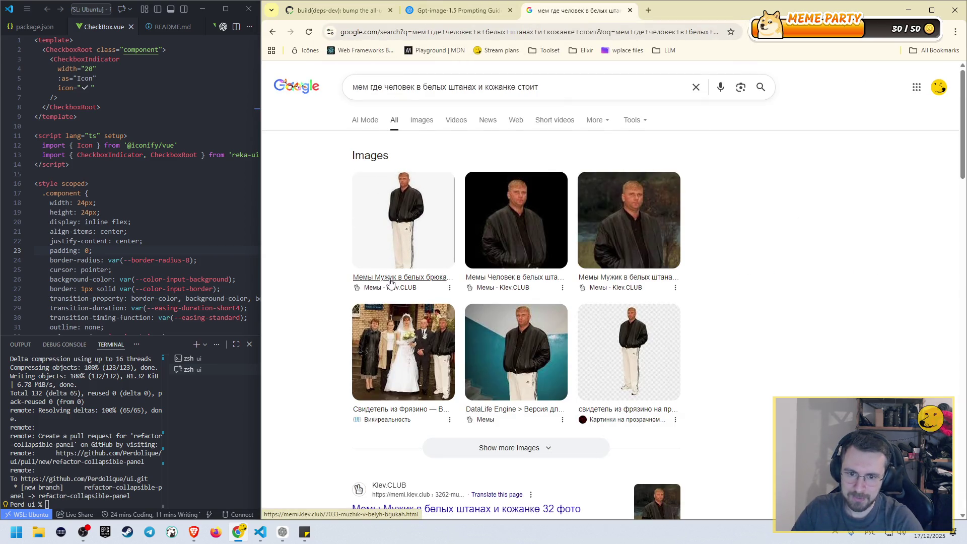
- Open the «Свидетель из Фрязино — Викиреальность» result from the search results
{"action": "scroll", "coordinate": [523, 339], "scroll_direction": "down", "scroll_amount": 3}
{"action": "scroll", "coordinate": [523, 339], "scroll_direction": "up", "scroll_amount": 3}
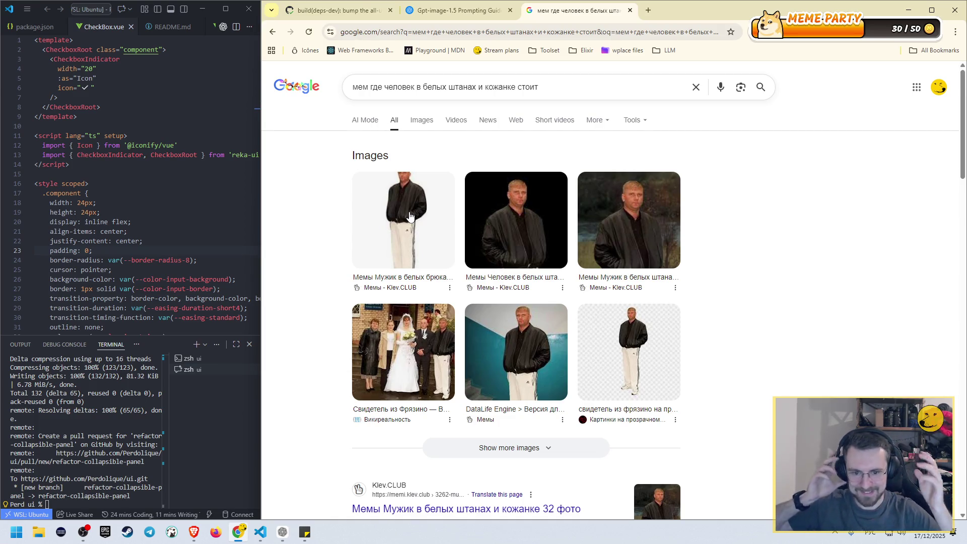
{"action": "left_click", "coordinate": [407, 406]}
{"action": "scroll", "coordinate": [565, 284], "scroll_direction": "down", "scroll_amount": 8}
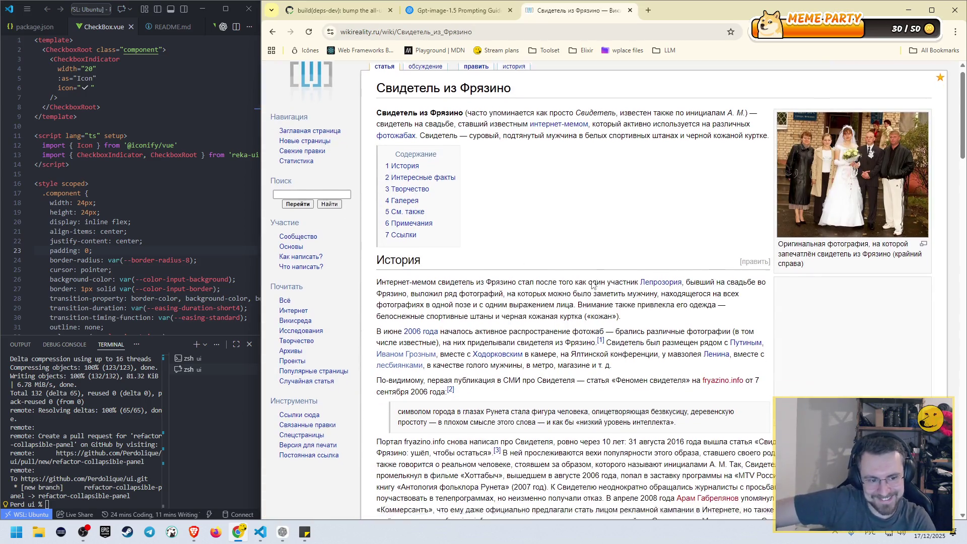
- Scroll the Свидетель из Фрязино article and open its wedding photo's file page
{"action": "scroll", "coordinate": [599, 279], "scroll_direction": "down", "scroll_amount": 3}
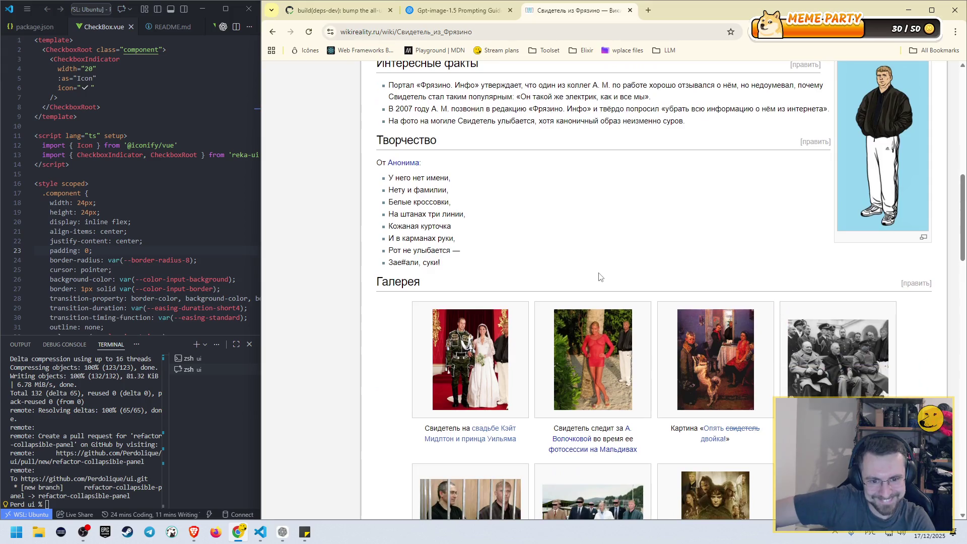
{"action": "scroll", "coordinate": [510, 346], "scroll_direction": "down", "scroll_amount": 5}
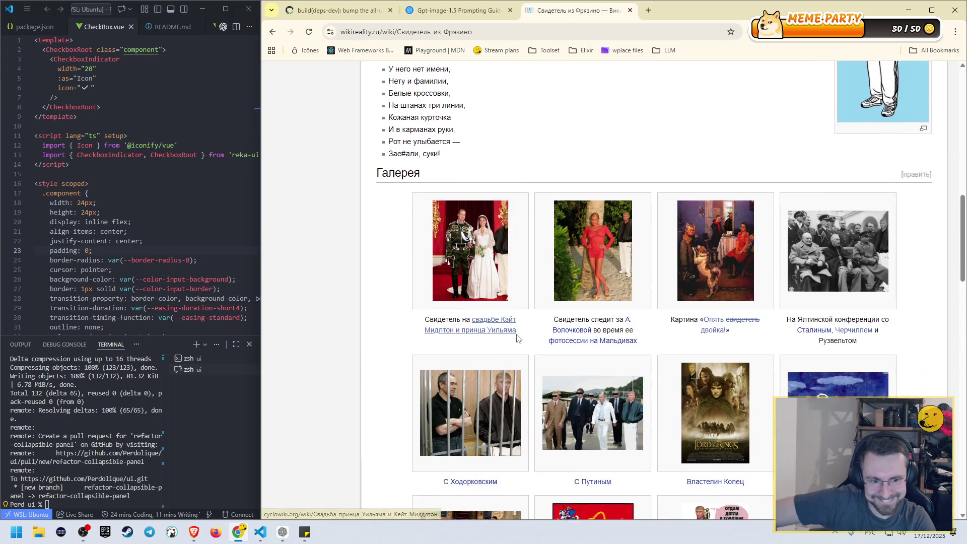
{"action": "scroll", "coordinate": [524, 328], "scroll_direction": "down", "scroll_amount": 5}
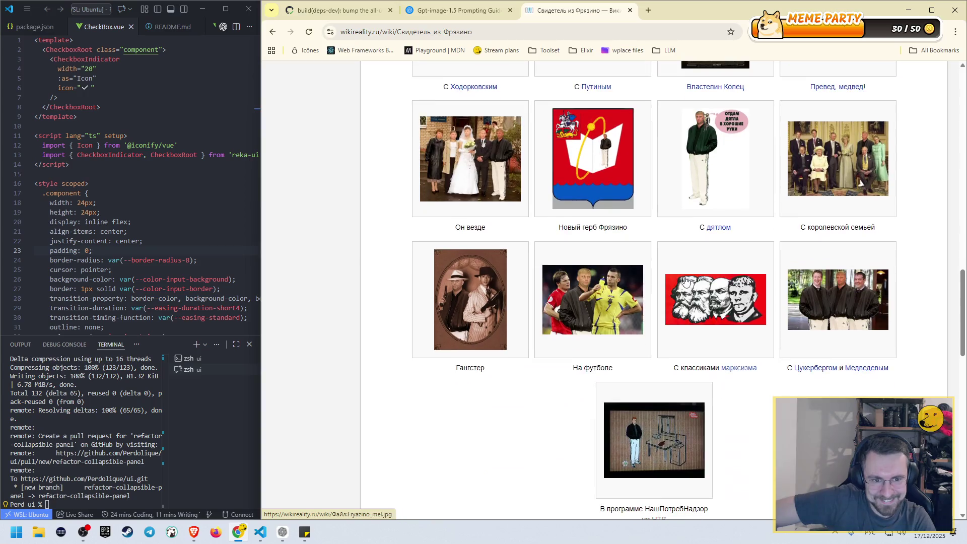
{"action": "scroll", "coordinate": [675, 280], "scroll_direction": "down", "scroll_amount": 2}
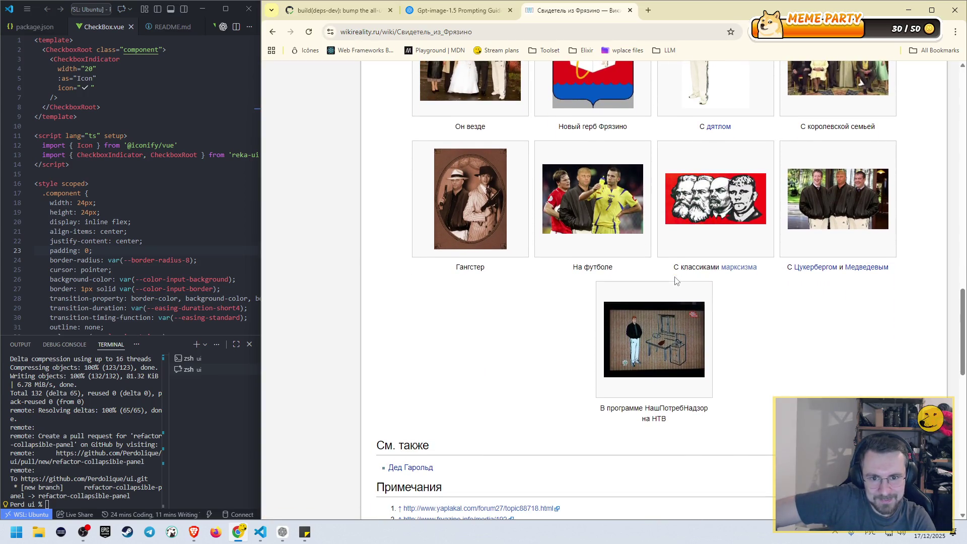
{"action": "scroll", "coordinate": [675, 280], "scroll_direction": "up", "scroll_amount": 15}
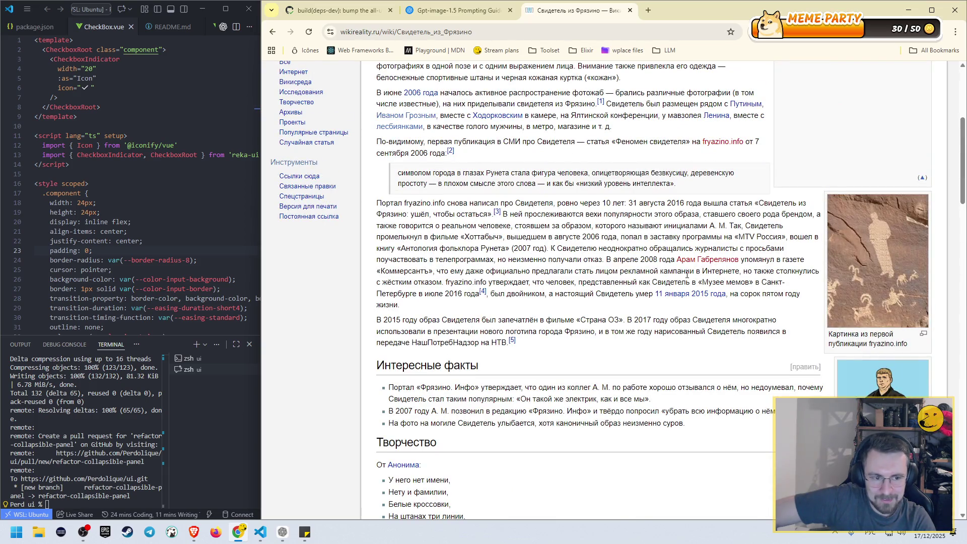
{"action": "scroll", "coordinate": [687, 275], "scroll_direction": "up", "scroll_amount": 5}
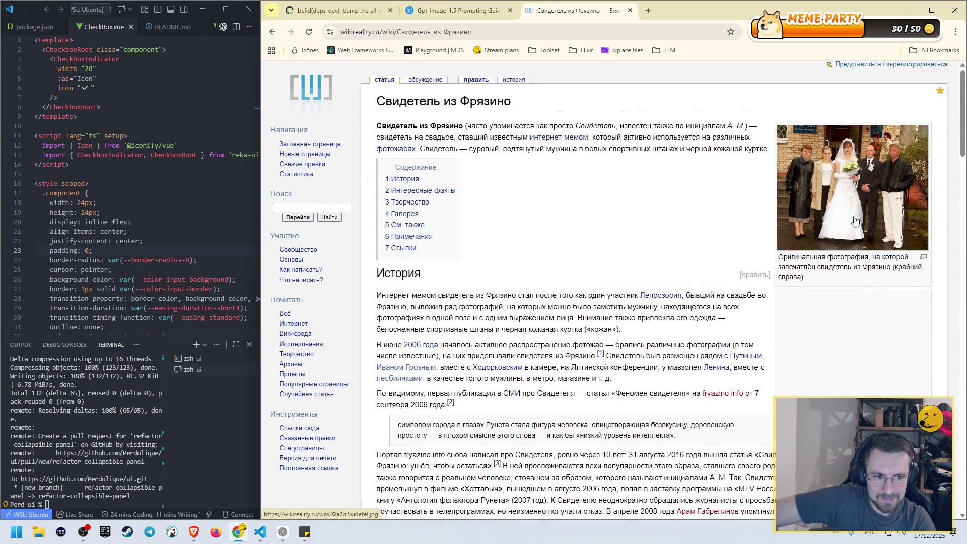
{"action": "left_click", "coordinate": [852, 221]}
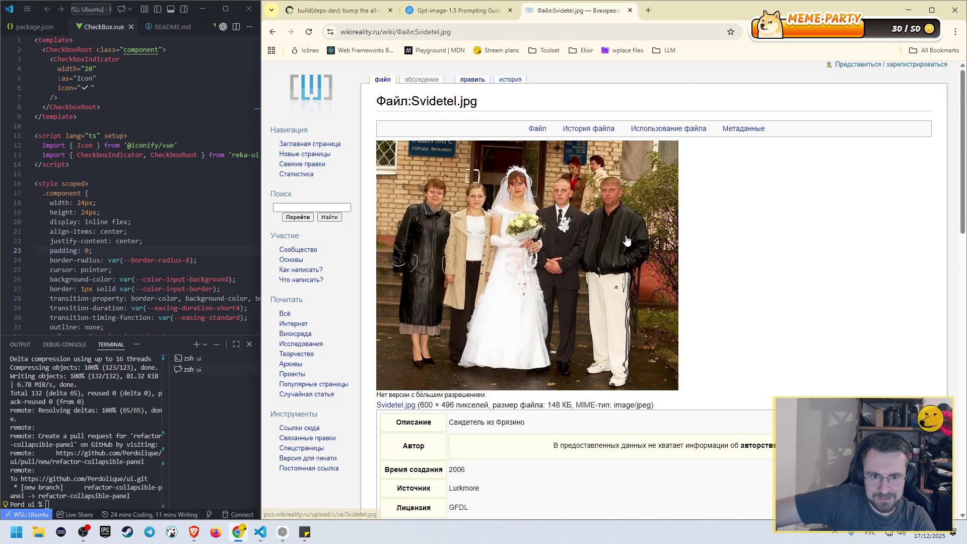
- Try saving the photo as Svidetel.jpg to the Desktop via Save image as
{"action": "right_click", "coordinate": [611, 221]}
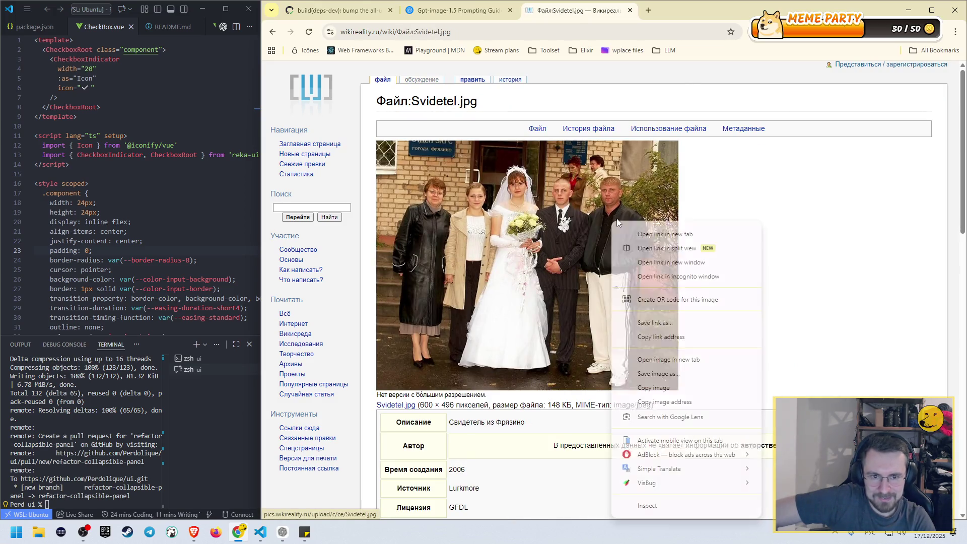
{"action": "left_click", "coordinate": [651, 373]}
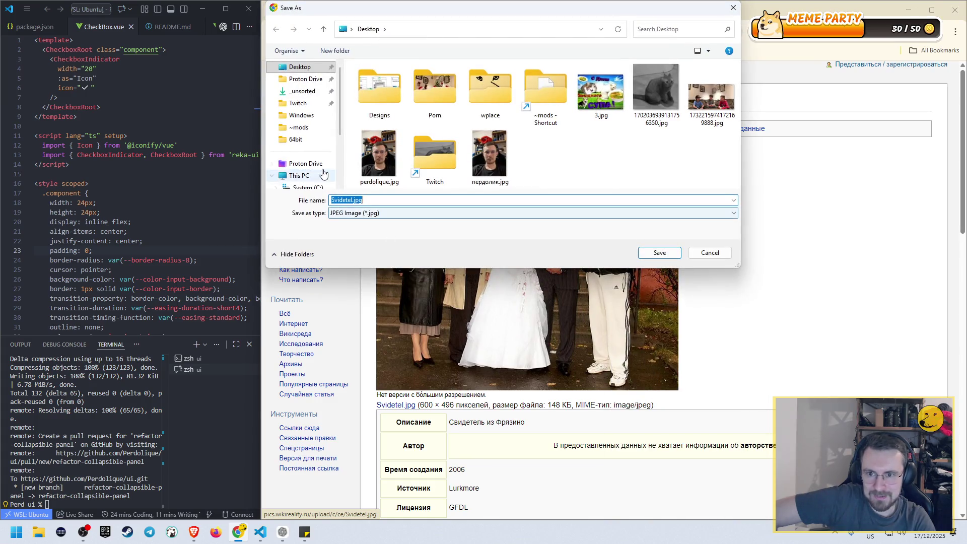
{"action": "key", "text": "Down"}
{"action": "key", "text": "Up"}
{"action": "left_click", "coordinate": [652, 253]}
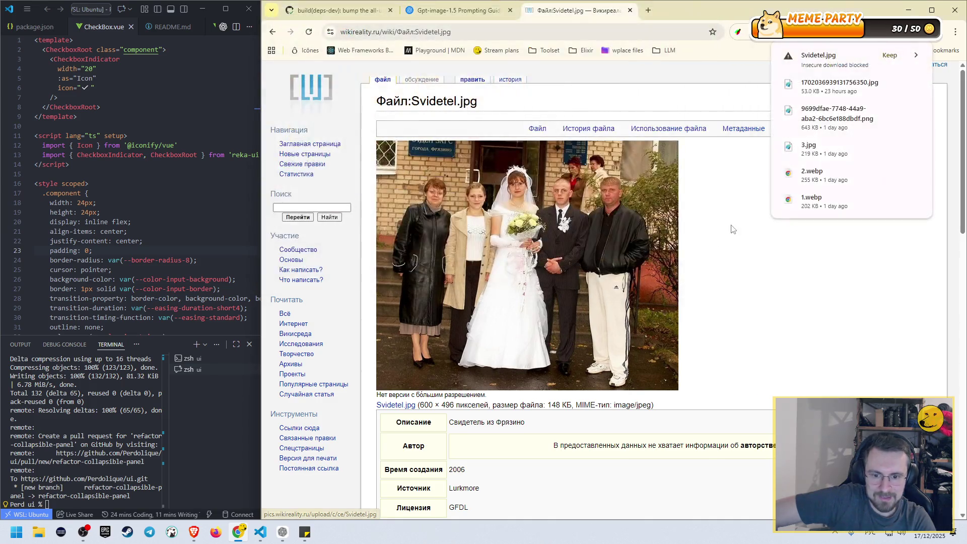
- Clear the address bar and close the Svidetel.jpg tab, returning to the cookbook guide
{"action": "scroll", "coordinate": [699, 221], "scroll_direction": "down", "scroll_amount": 5}
{"action": "scroll", "coordinate": [698, 220], "scroll_direction": "up", "scroll_amount": 5}
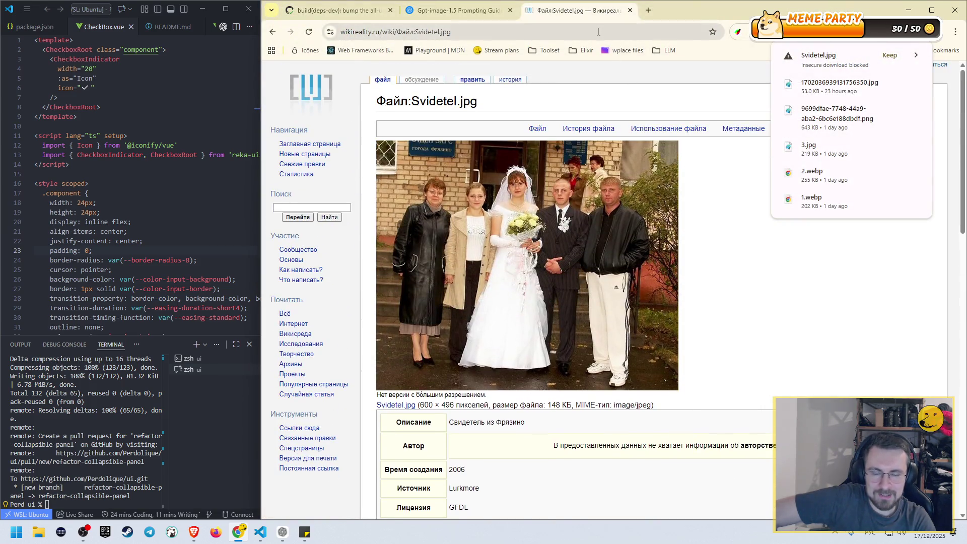
{"action": "left_click", "coordinate": [605, 34]}
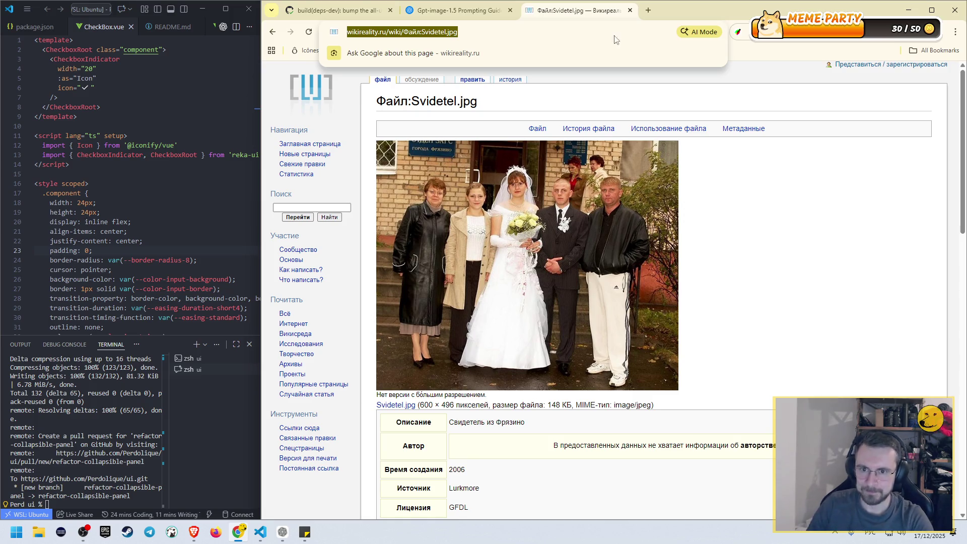
{"action": "key", "text": "BackSpace"}
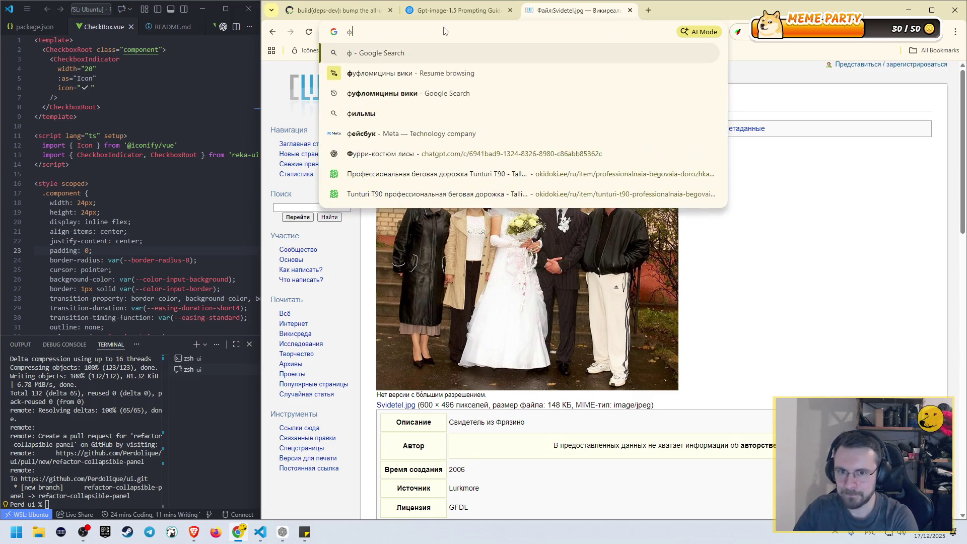
{"action": "middle_click", "coordinate": [566, 7]}
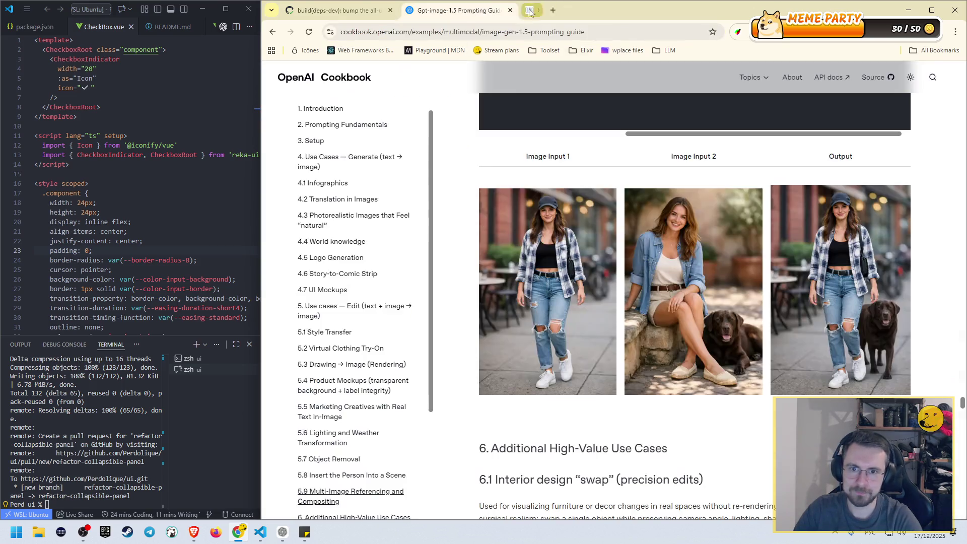
- Send ChatGPT a Russian follow-up swapping roles: the woman attacks the camp, the shocked bear flees
{"action": "left_click", "coordinate": [282, 532]}
{"action": "scroll", "coordinate": [619, 309], "scroll_direction": "down", "scroll_amount": 3}
{"action": "scroll", "coordinate": [627, 302], "scroll_direction": "down", "scroll_amount": 2}
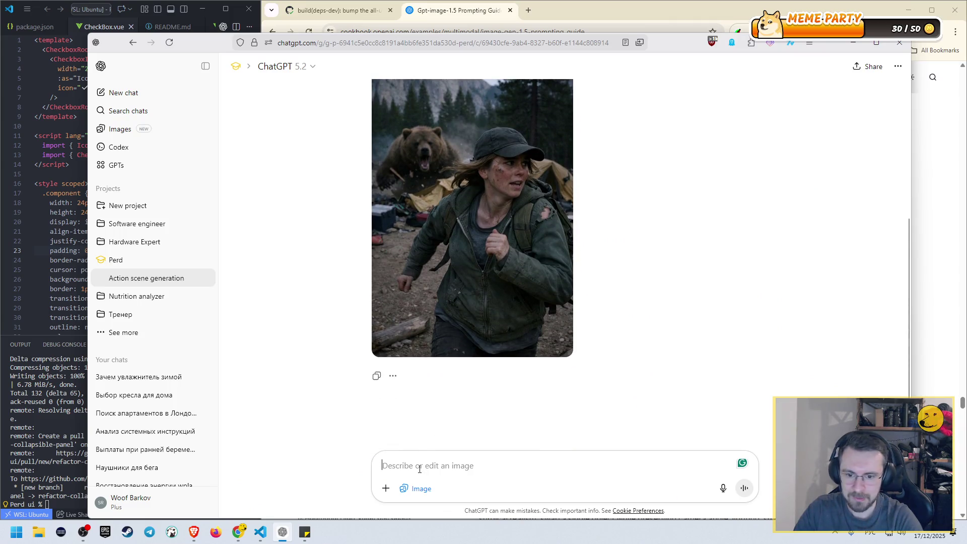
{"action": "type", "text": "Ntgt"}
{"action": "key", "text": "BackSpace"}
{"action": "key", "text": "BackSpace"}
{"action": "key", "text": "BackSpace"}
{"action": "key", "text": "alt+shift"}
{"action": "type", "text": "Теперь поменя"}
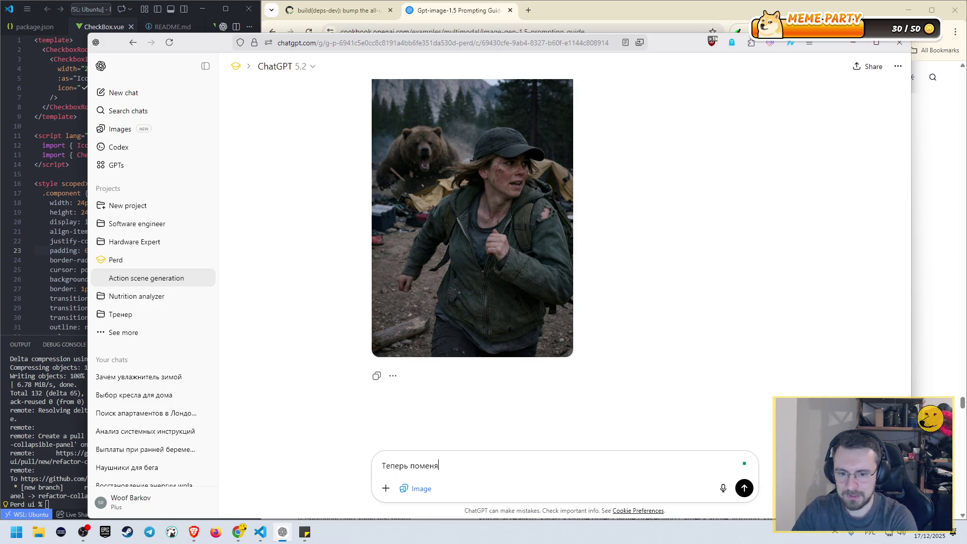
{"action": "type", "text": " х ме"}
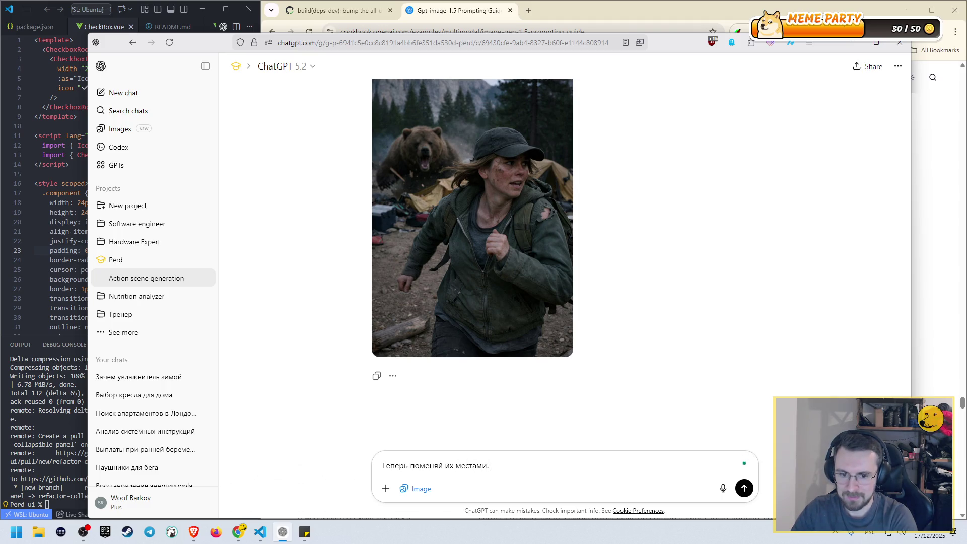
{"action": "type", "text": " енщ"}
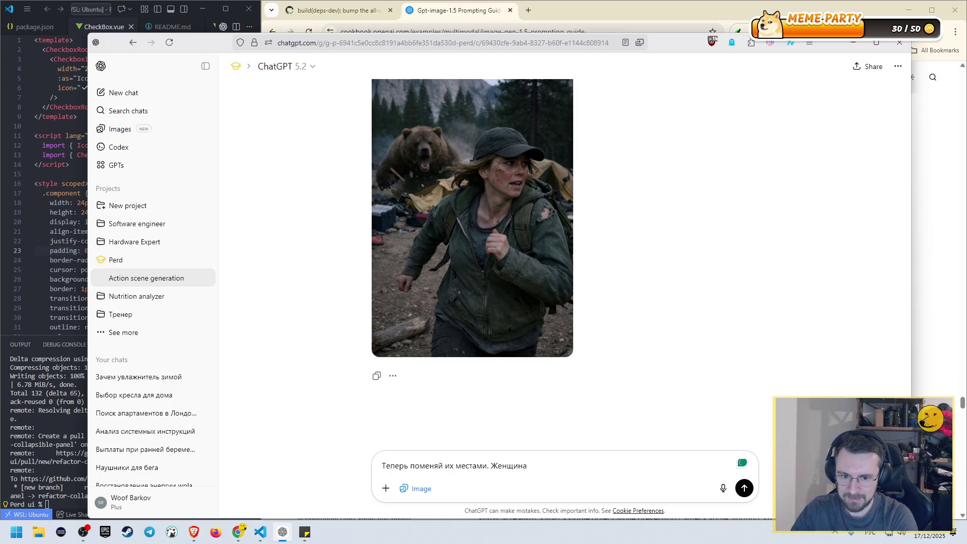
{"action": "type", "text": " бежи"}
{"action": "key", "text": "BackSpace"}
{"action": "key", "text": "BackSpace"}
{"action": "key", "text": "BackSpace"}
{"action": "type", "text": "падает на лаге"}
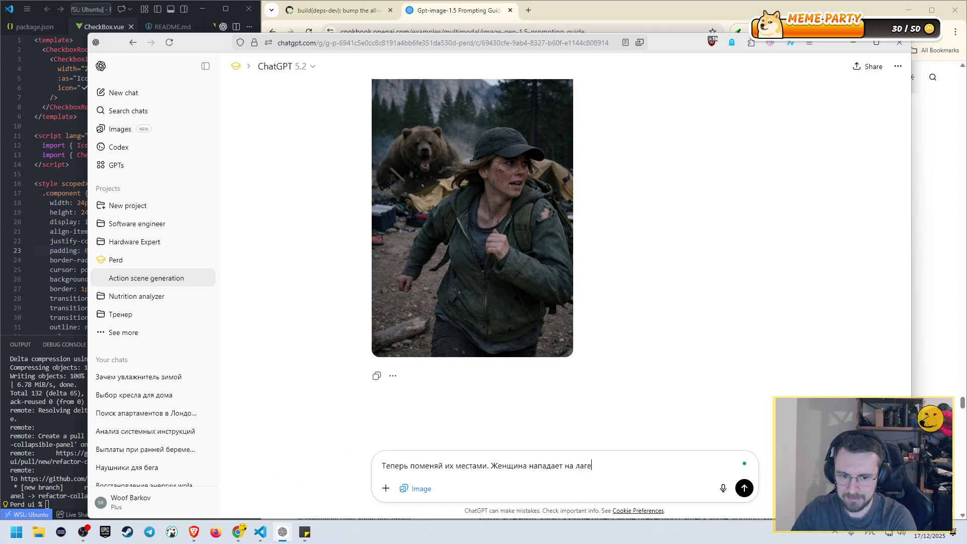
{"action": "type", "text": "в с"}
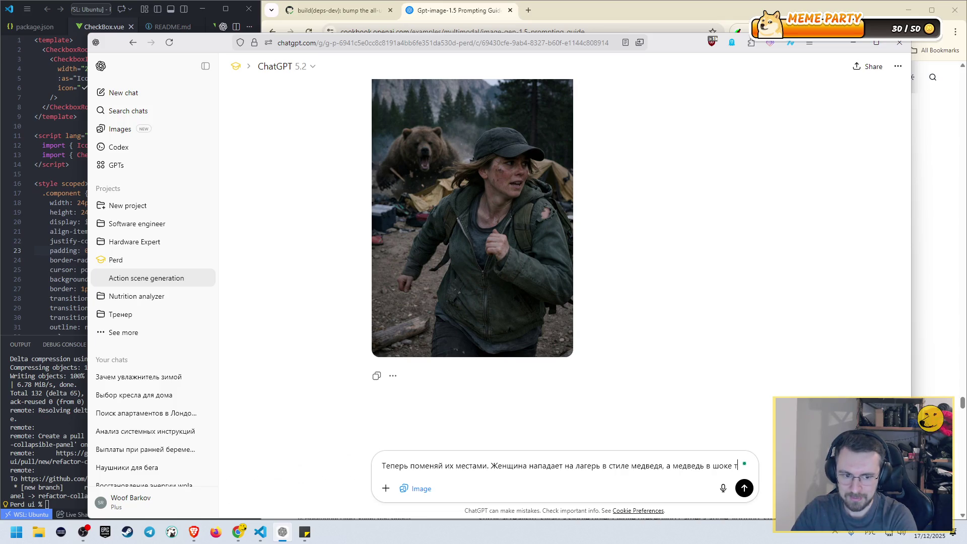
{"action": "type", "text": "егает как "}
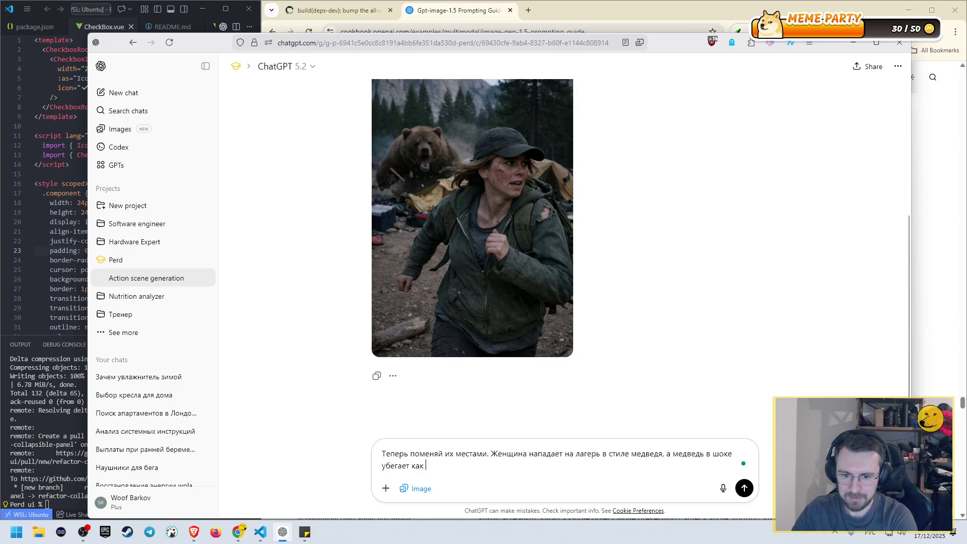
{"action": "type", "text": "женщина."}
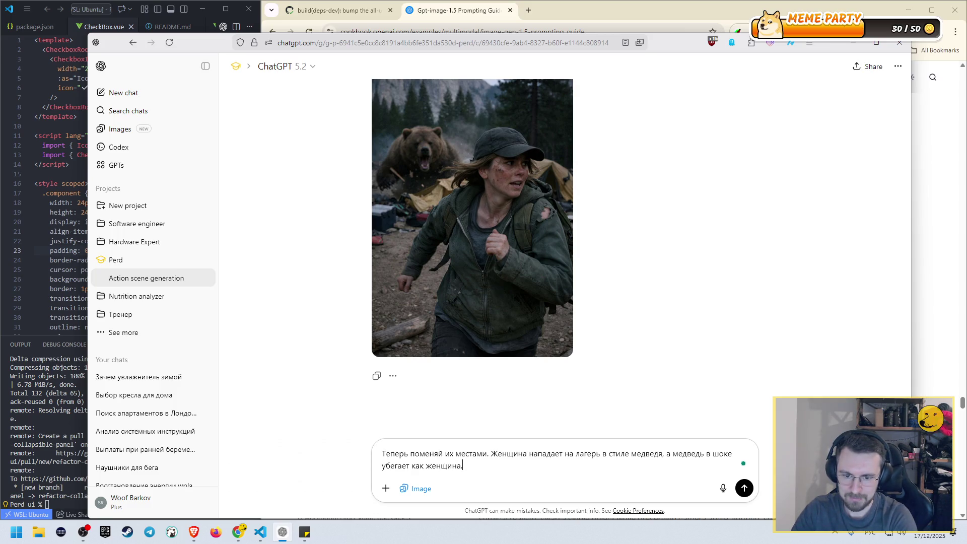
{"action": "key", "text": "Return"}
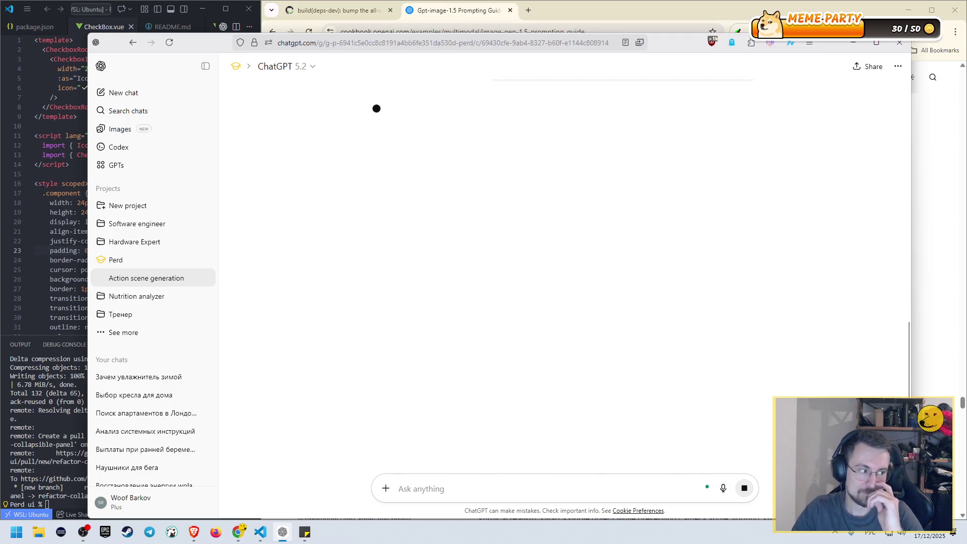
- Scroll the chat up and down while the role-swap image is still being created
{"action": "scroll", "coordinate": [558, 363], "scroll_direction": "up", "scroll_amount": 4}
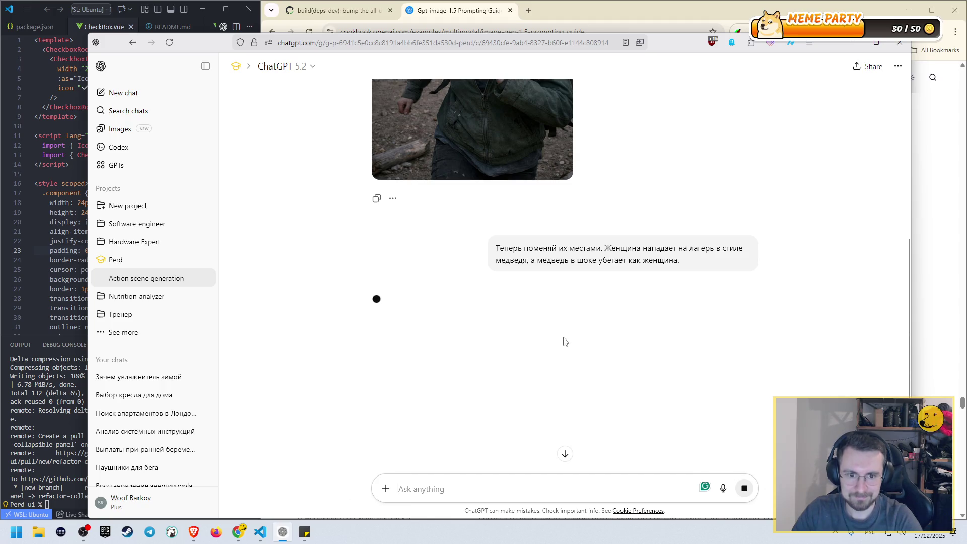
{"action": "scroll", "coordinate": [564, 303], "scroll_direction": "down", "scroll_amount": 2}
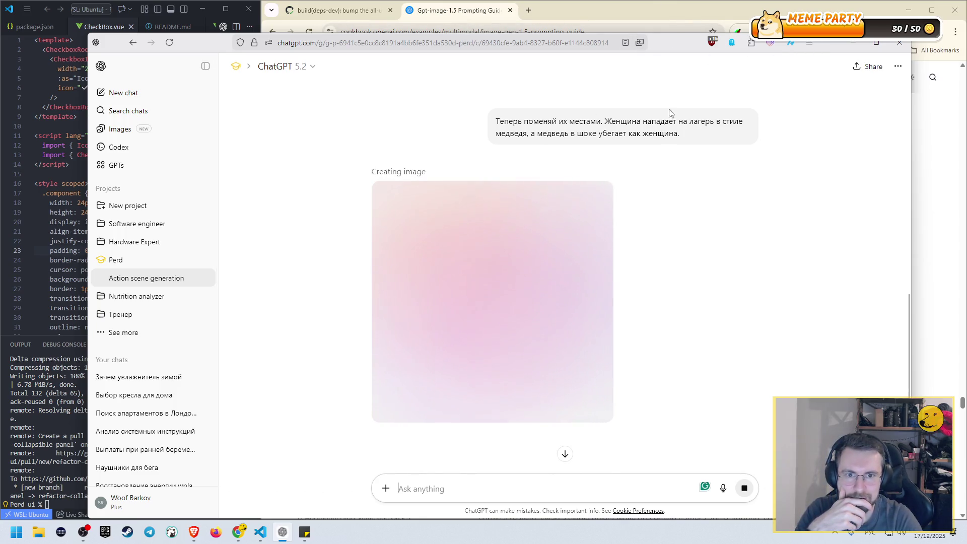
{"action": "scroll", "coordinate": [669, 174], "scroll_direction": "up", "scroll_amount": 3}
{"action": "scroll", "coordinate": [669, 174], "scroll_direction": "down", "scroll_amount": 3}
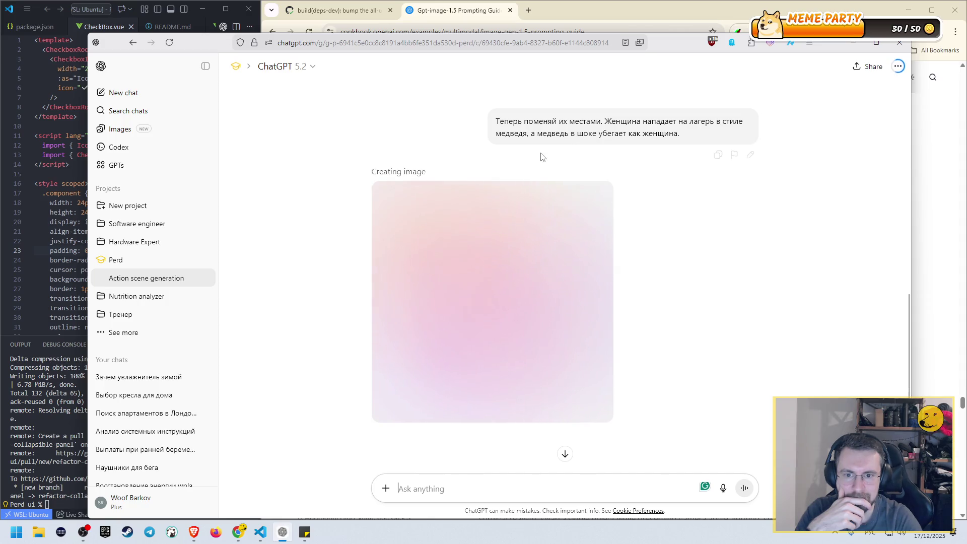
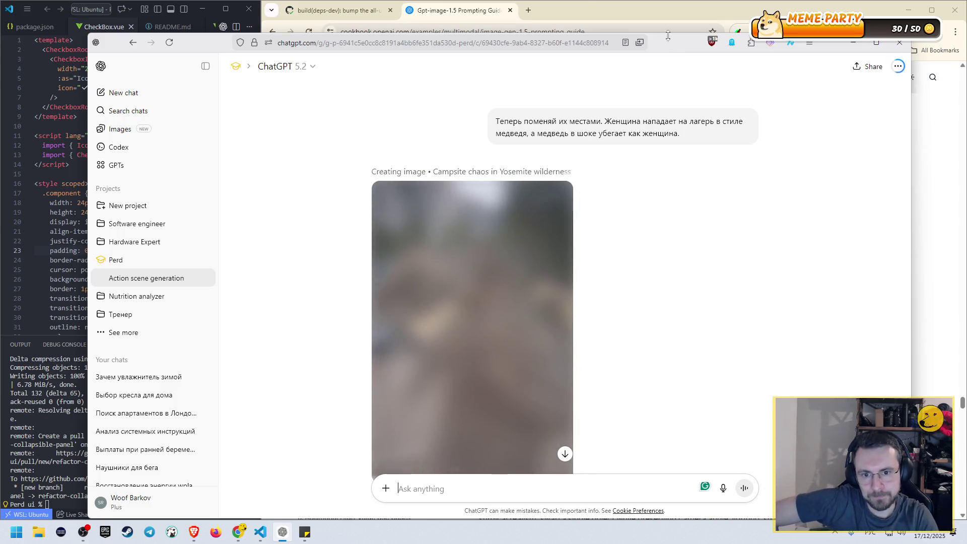
- Scroll through the chat to review the finished 'Campsite chaos in Yosemite wilderness' image
{"action": "scroll", "coordinate": [604, 191], "scroll_direction": "down", "scroll_amount": 2}
{"action": "scroll", "coordinate": [630, 194], "scroll_direction": "up", "scroll_amount": 1}
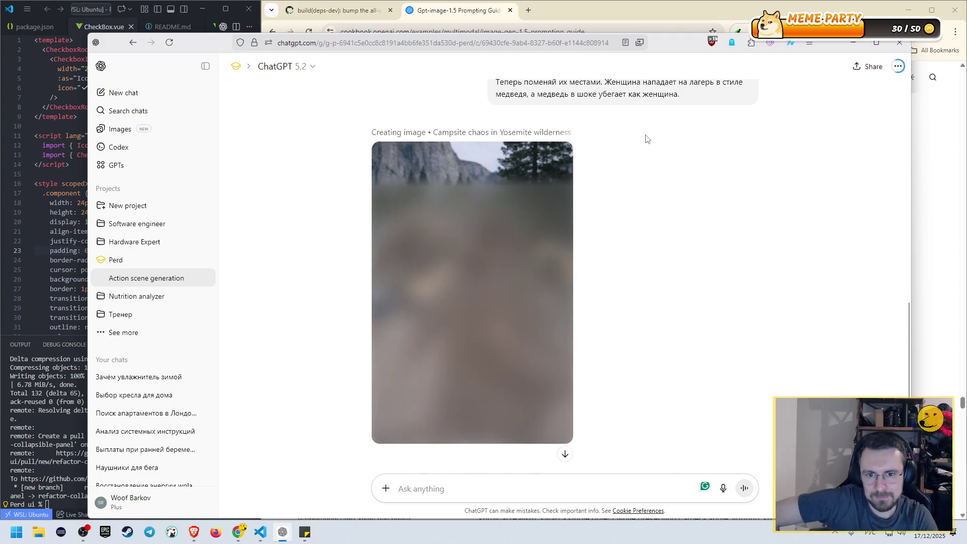
{"action": "scroll", "coordinate": [647, 139], "scroll_direction": "down", "scroll_amount": 1}
{"action": "scroll", "coordinate": [647, 141], "scroll_direction": "up", "scroll_amount": 5}
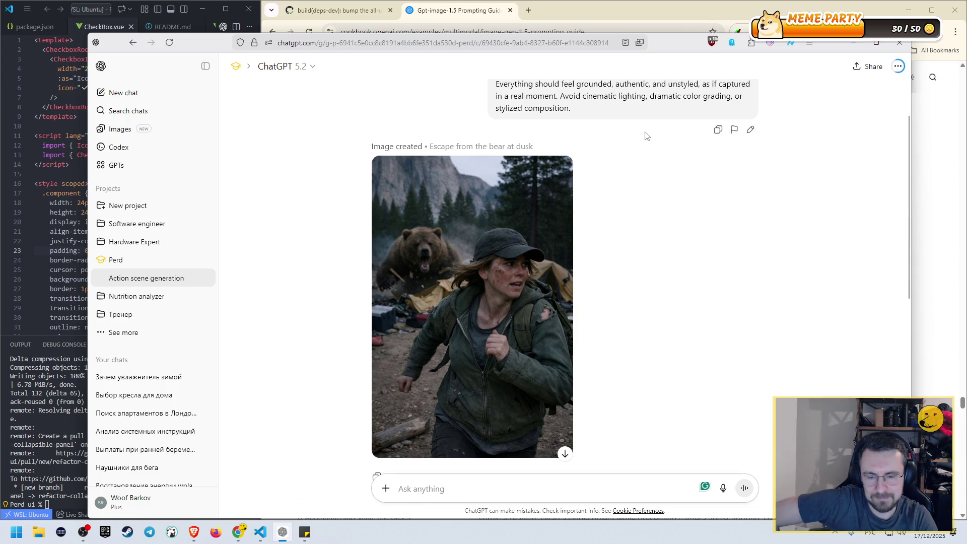
{"action": "scroll", "coordinate": [646, 137], "scroll_direction": "down", "scroll_amount": 6}
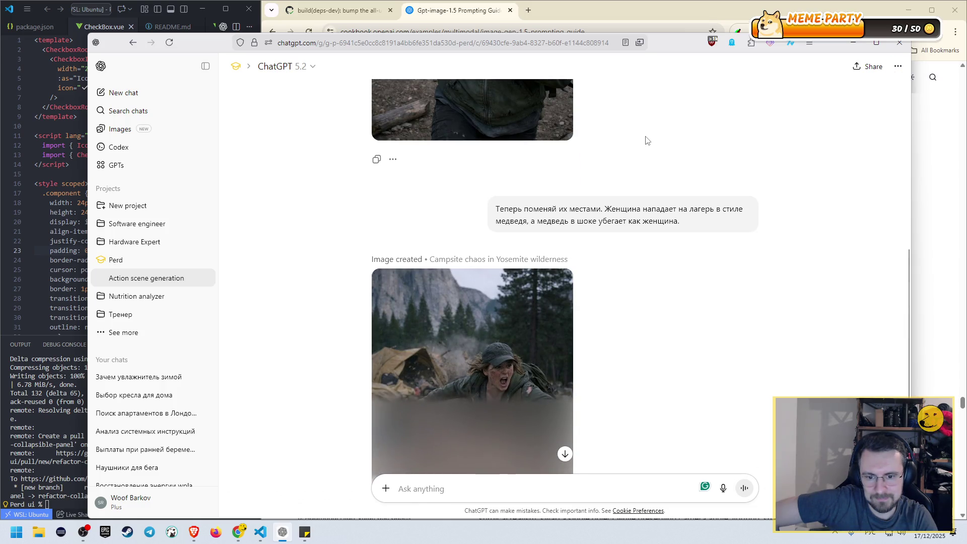
{"action": "scroll", "coordinate": [647, 141], "scroll_direction": "down", "scroll_amount": 3}
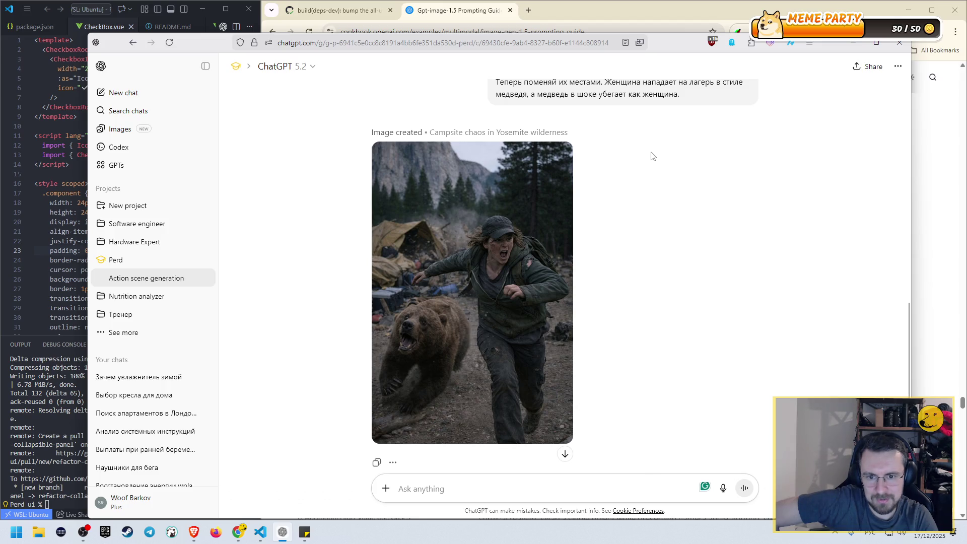
{"action": "scroll", "coordinate": [652, 156], "scroll_direction": "up", "scroll_amount": 4}
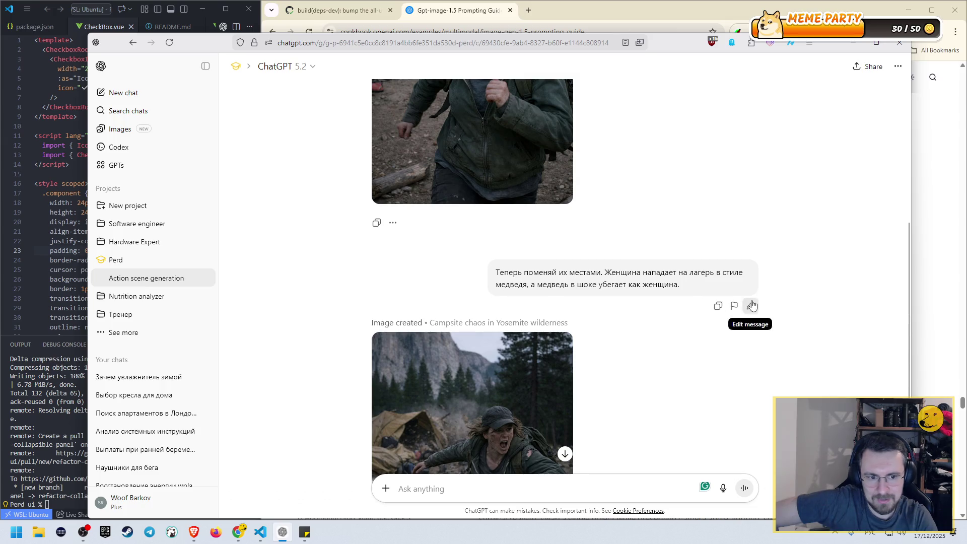
- Reword the role-swap prompt so the shocked bear flees in the foreground instead of the woman, and resend
{"action": "left_click", "coordinate": [750, 306]}
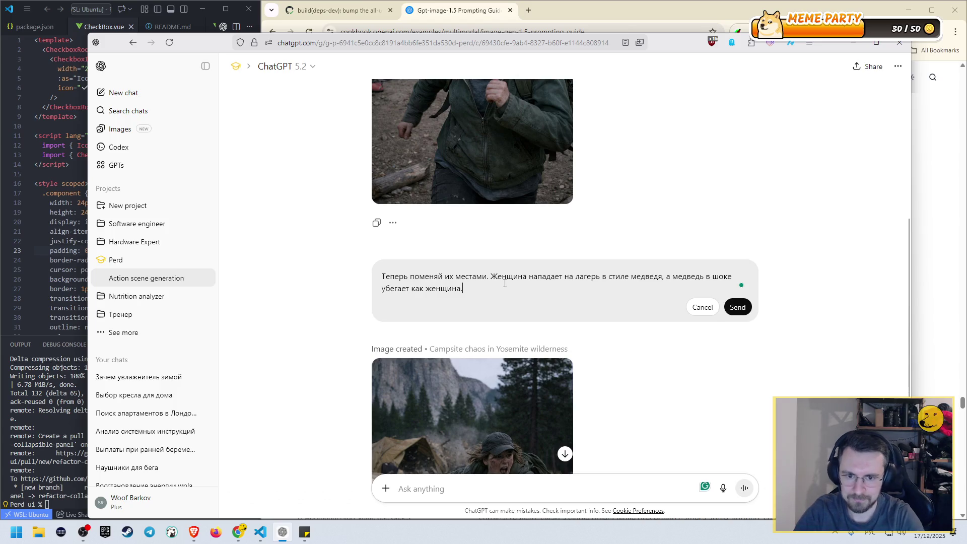
{"action": "key", "text": "BackSpace"}
{"action": "key", "text": "BackSpace"}
{"action": "key", "text": "BackSpace"}
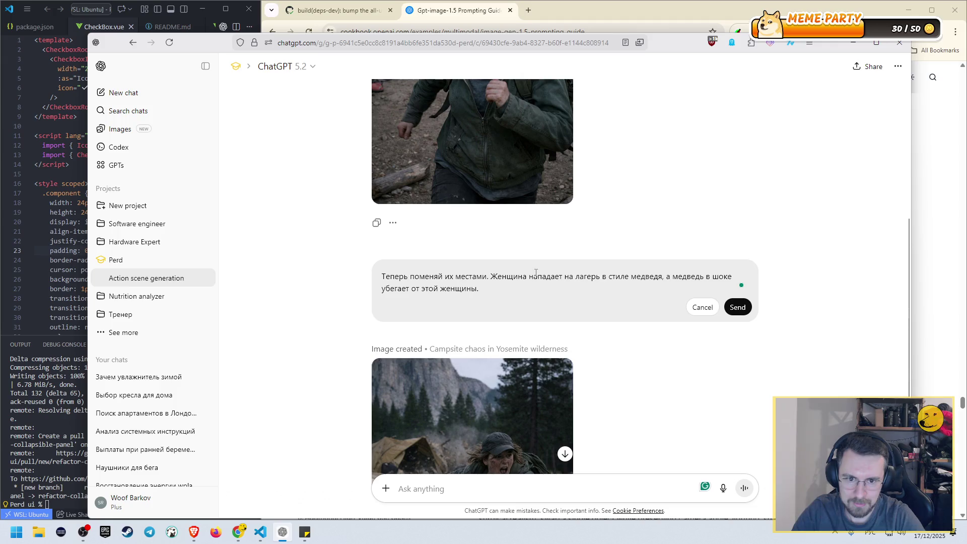
{"action": "type", "text": "на зад"}
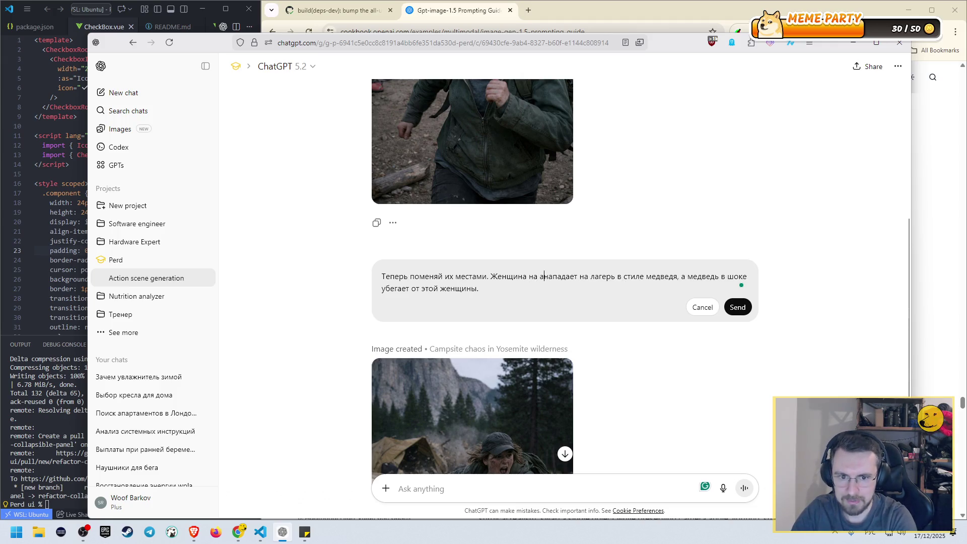
{"action": "type", "text": "нем плане"}
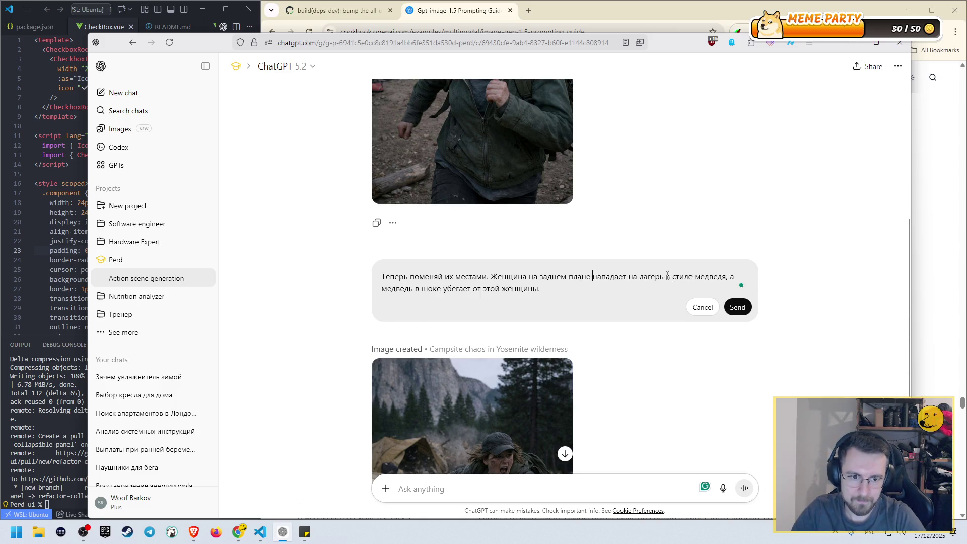
{"action": "left_click_drag", "start_coordinate": [670, 276], "coordinate": [697, 275]}
{"action": "type", "text": "вместо"}
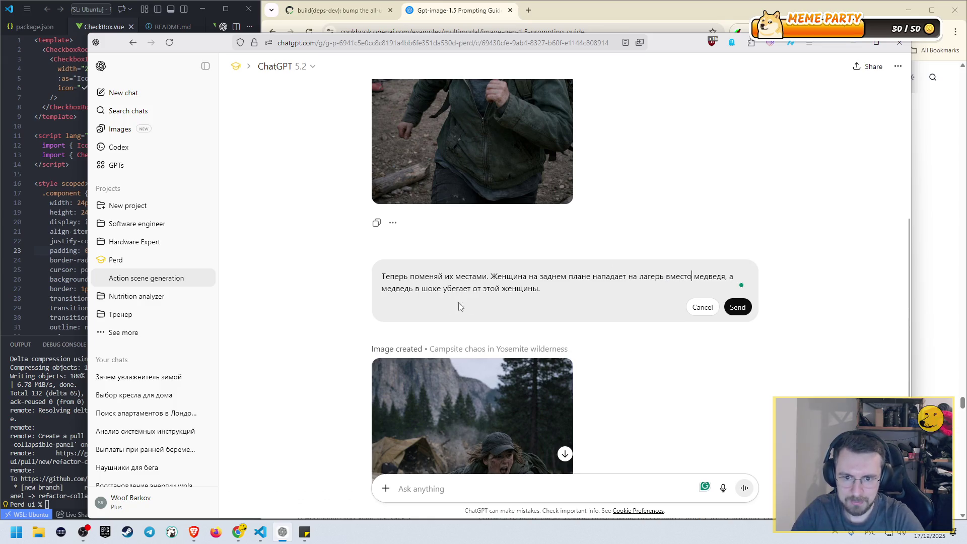
{"action": "type", "text": " на"}
{"action": "type", "text": " переднем плане вместо женщины"}
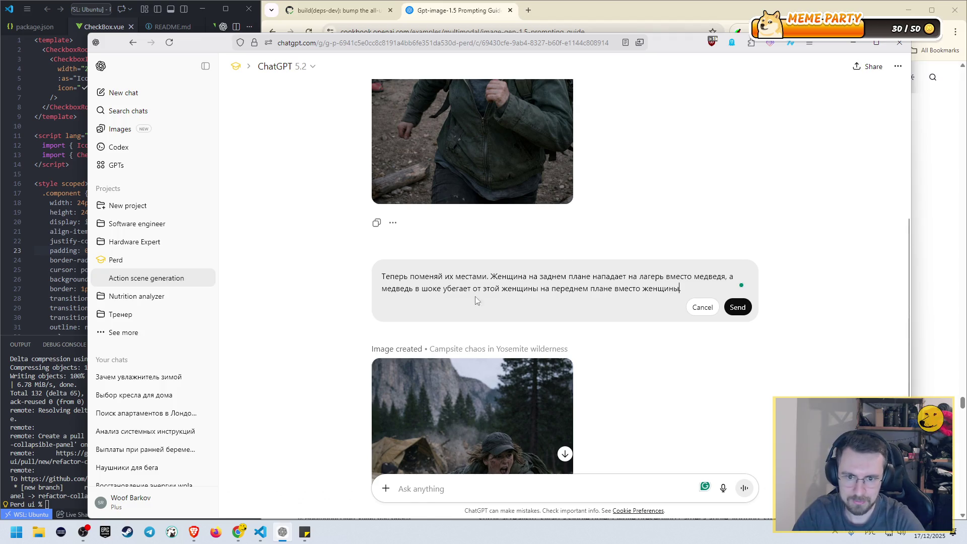
{"action": "left_click_drag", "start_coordinate": [473, 289], "coordinate": [537, 290]}
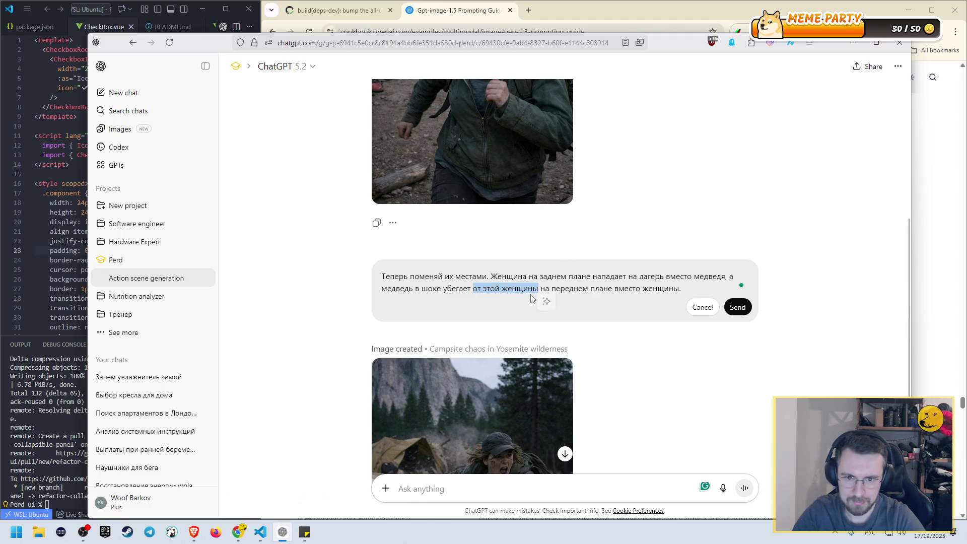
{"action": "key", "text": "BackSpace"}
{"action": "key", "text": "BackSpace"}
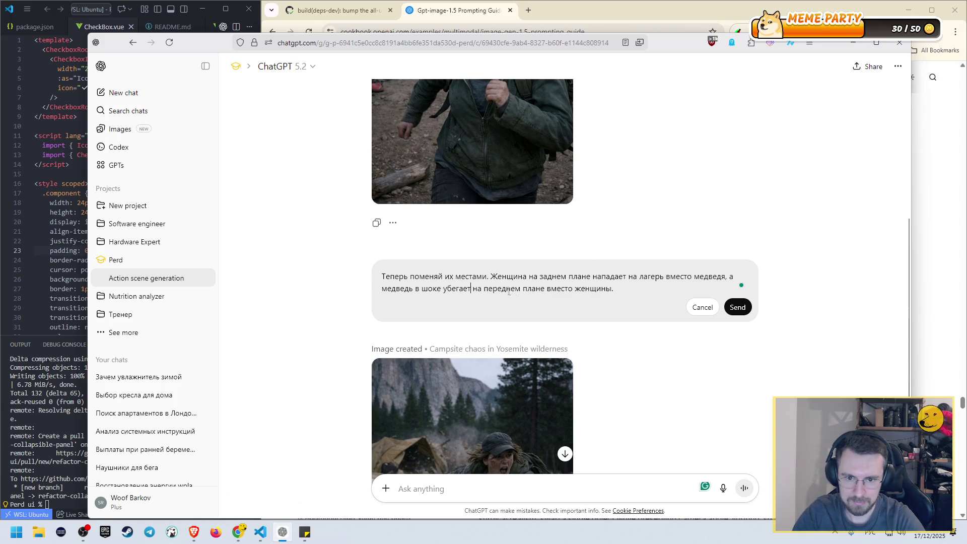
{"action": "scroll", "coordinate": [578, 297], "scroll_direction": "down", "scroll_amount": 4}
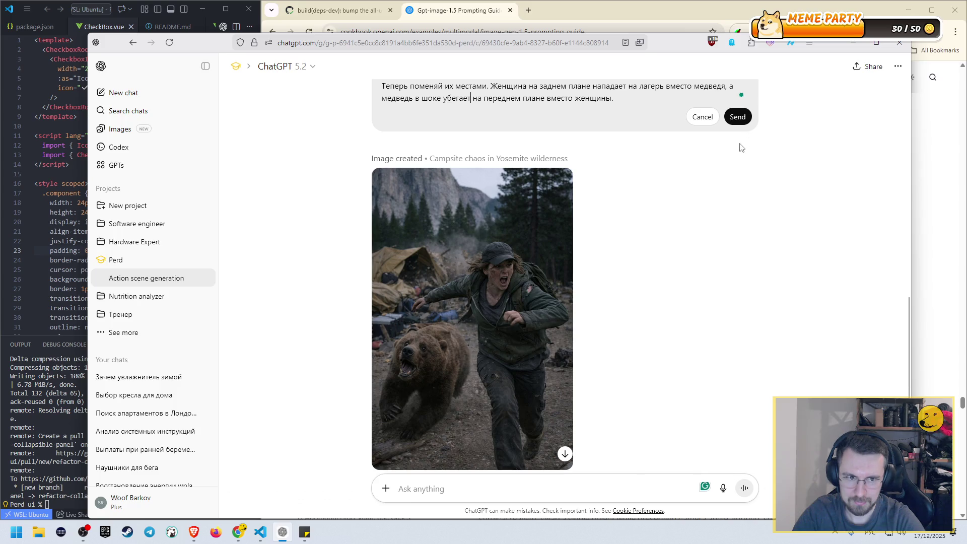
{"action": "left_click", "coordinate": [738, 117]}
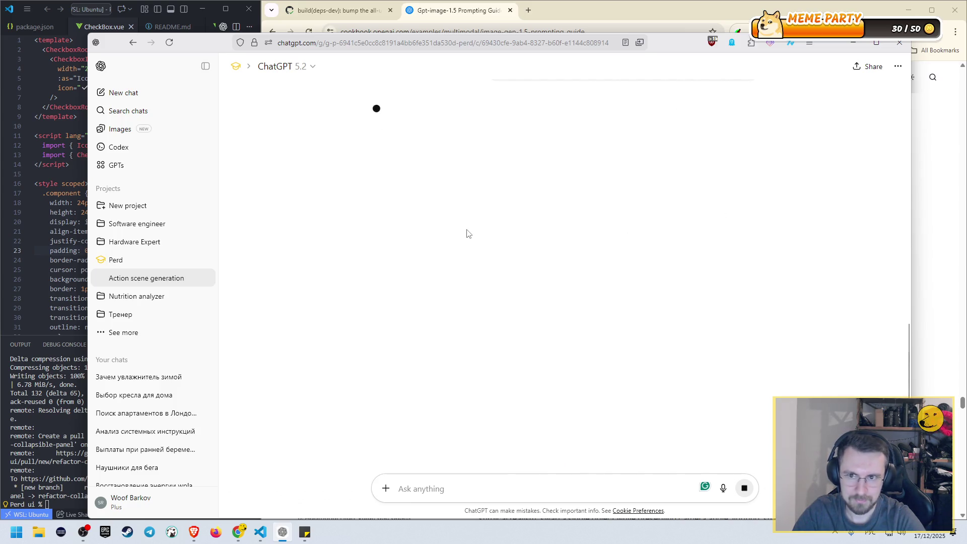
- Open the Action scene chat separately and start a new Perd project chat in Create image mode
{"action": "middle_click", "coordinate": [126, 280]}
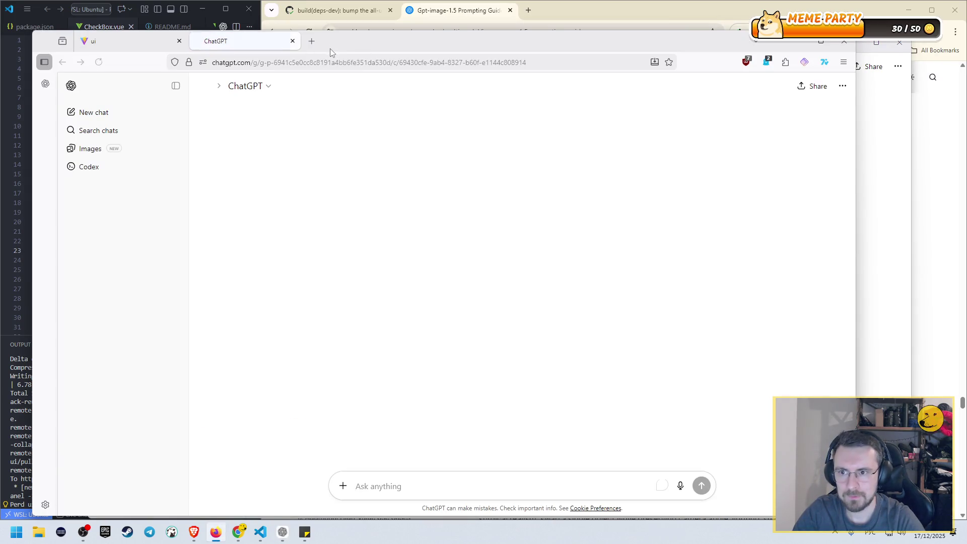
{"action": "left_click", "coordinate": [103, 286]}
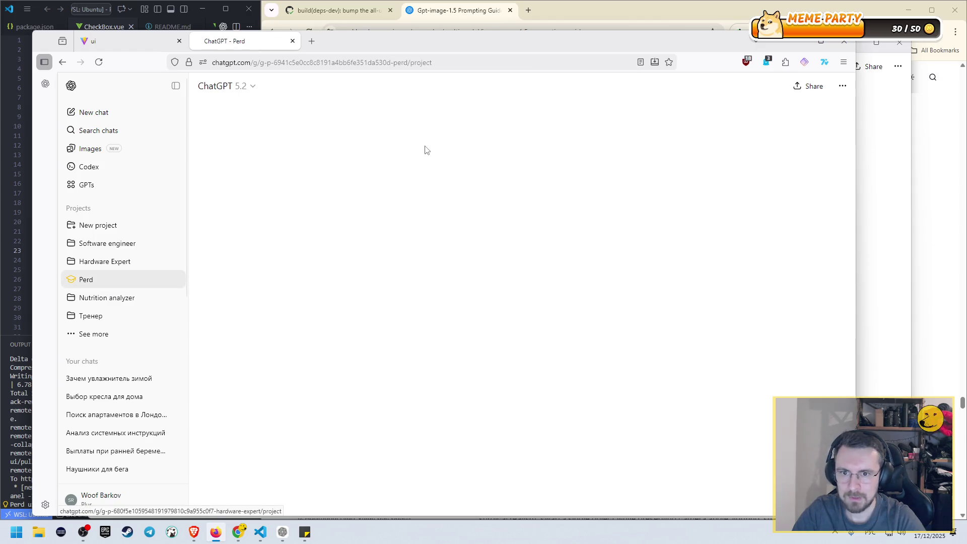
{"action": "left_click", "coordinate": [343, 173]}
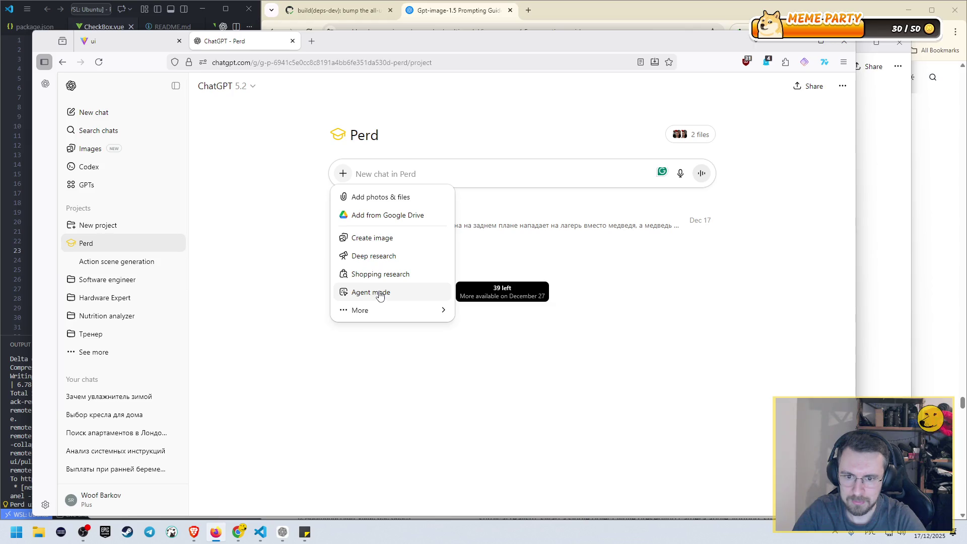
{"action": "left_click", "coordinate": [375, 243]}
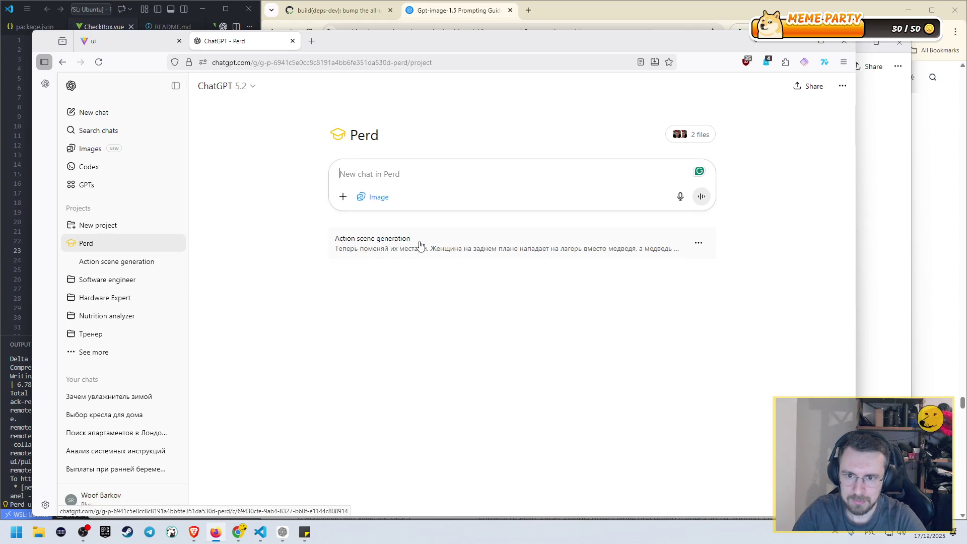
- Attach the photo of three boys on a couch to the new chat
{"action": "left_click", "coordinate": [343, 197]}
{"action": "left_click", "coordinate": [360, 218]}
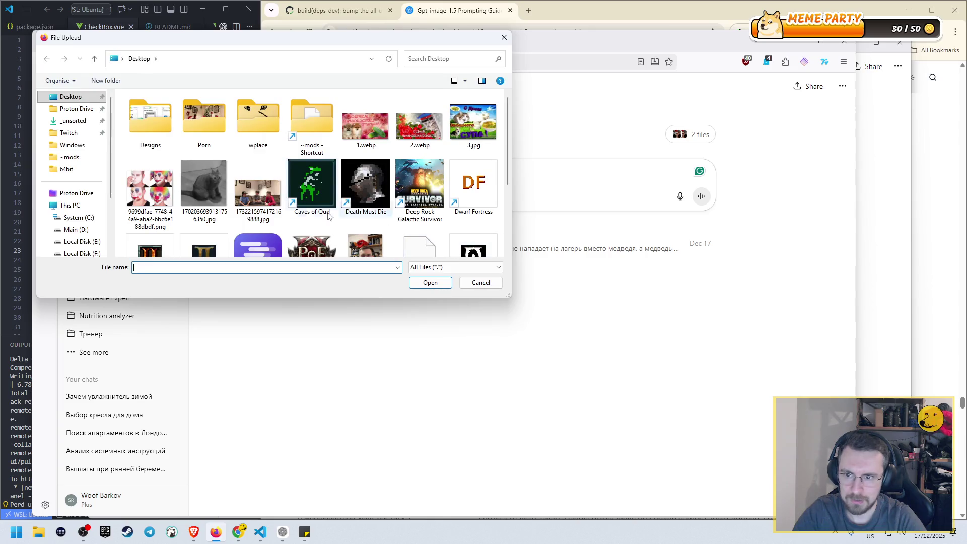
{"action": "scroll", "coordinate": [313, 182], "scroll_direction": "down", "scroll_amount": 2}
{"action": "scroll", "coordinate": [313, 183], "scroll_direction": "up", "scroll_amount": 1}
{"action": "scroll", "coordinate": [217, 121], "scroll_direction": "up", "scroll_amount": 2}
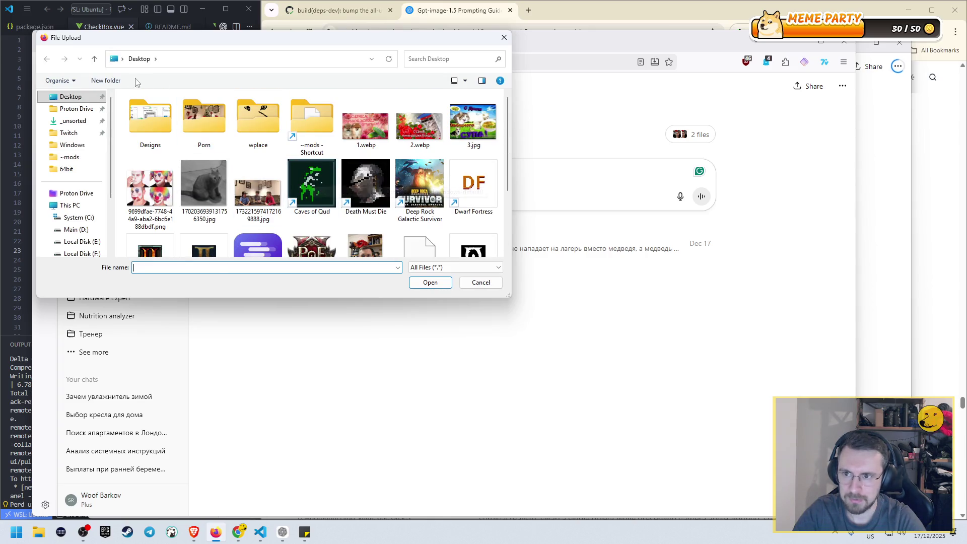
{"action": "scroll", "coordinate": [222, 121], "scroll_direction": "down", "scroll_amount": 3}
{"action": "scroll", "coordinate": [222, 121], "scroll_direction": "up", "scroll_amount": 3}
{"action": "double_click", "coordinate": [258, 181]}
- Begin adding another photo, then switch to the OpenAI Cookbook guide
{"action": "left_click", "coordinate": [339, 277]}
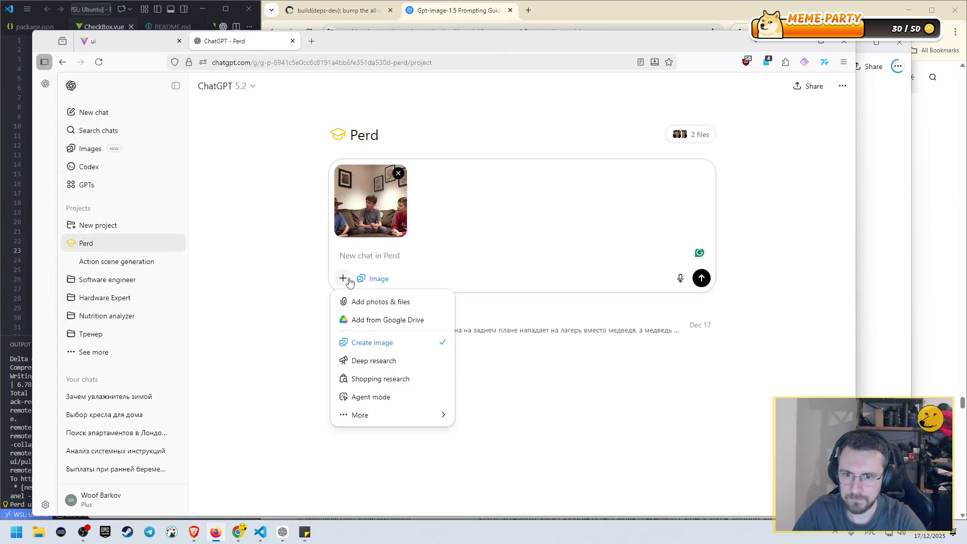
{"action": "left_click", "coordinate": [370, 302]}
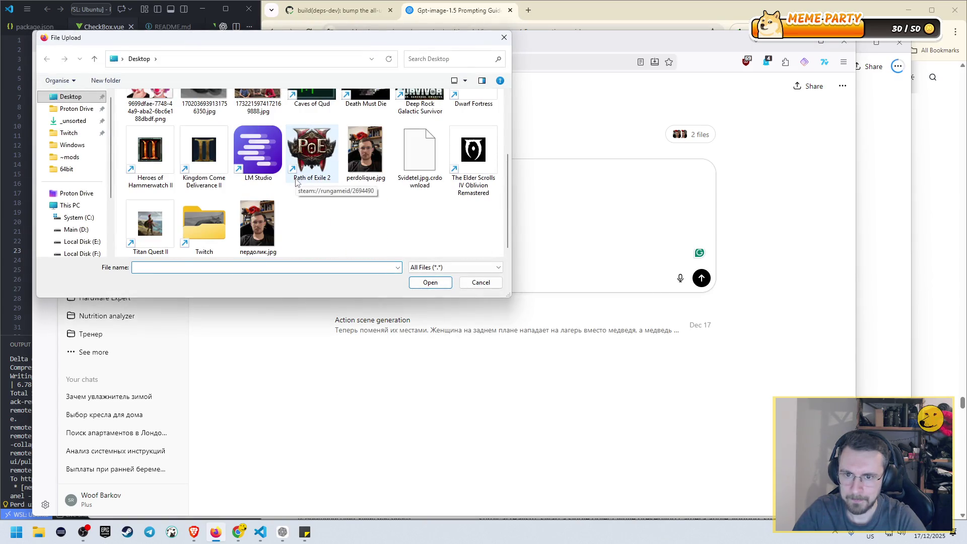
{"action": "scroll", "coordinate": [297, 182], "scroll_direction": "up", "scroll_amount": 1}
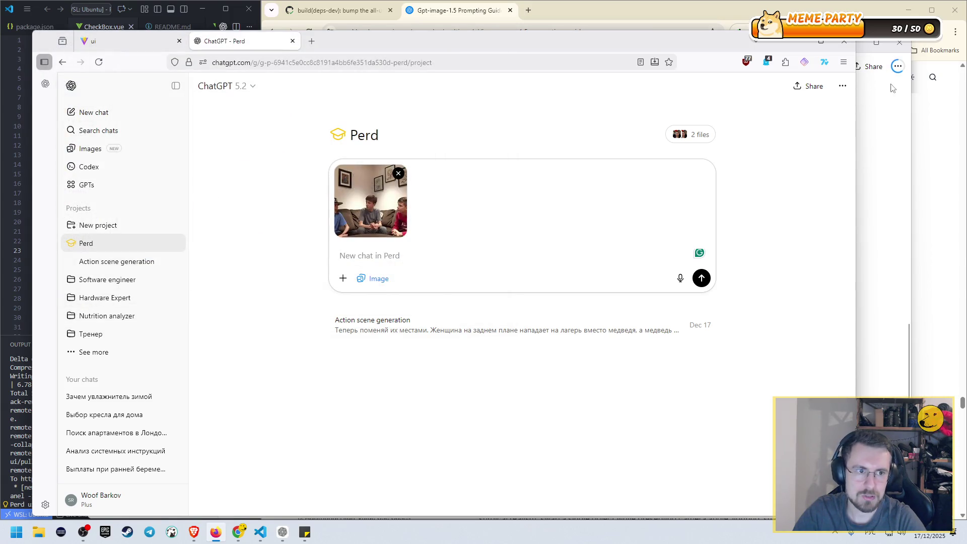
{"action": "left_click", "coordinate": [910, 127]}
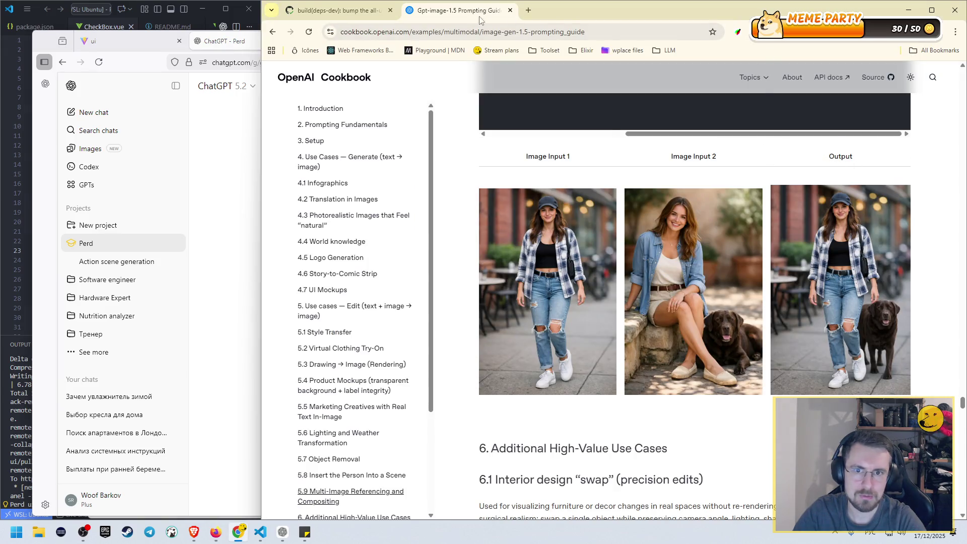
- Search 'свидетель из фрязино' in a new tab and enlarge the photo from the AI overview
{"action": "left_click", "coordinate": [529, 11]}
{"action": "type", "text": "сл"}
{"action": "key", "text": "BackSpace"}
{"action": "key", "text": "BackSpace"}
{"action": "type", "text": "свидетель из"}
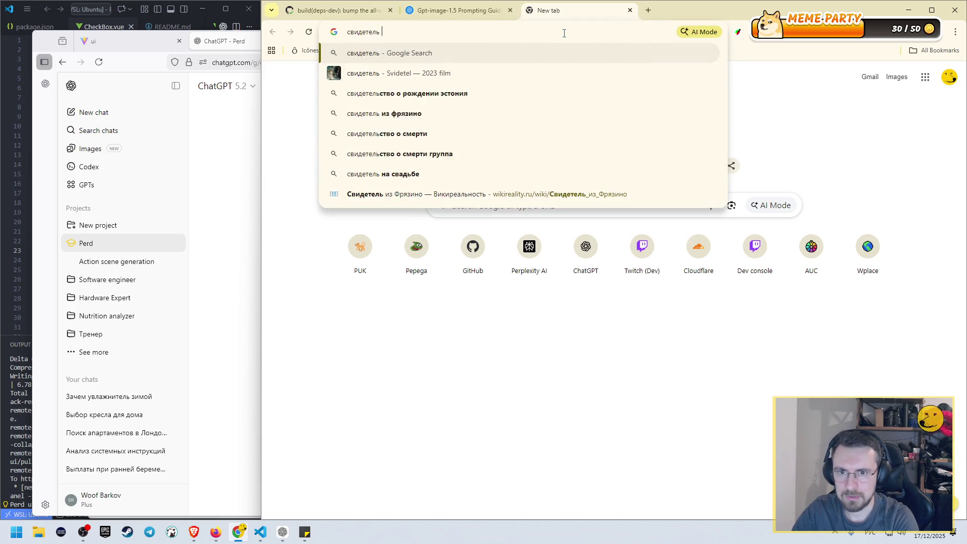
{"action": "key", "text": "Return"}
{"action": "scroll", "coordinate": [514, 200], "scroll_direction": "down", "scroll_amount": 5}
{"action": "scroll", "coordinate": [579, 207], "scroll_direction": "up", "scroll_amount": 5}
{"action": "left_click", "coordinate": [635, 211]}
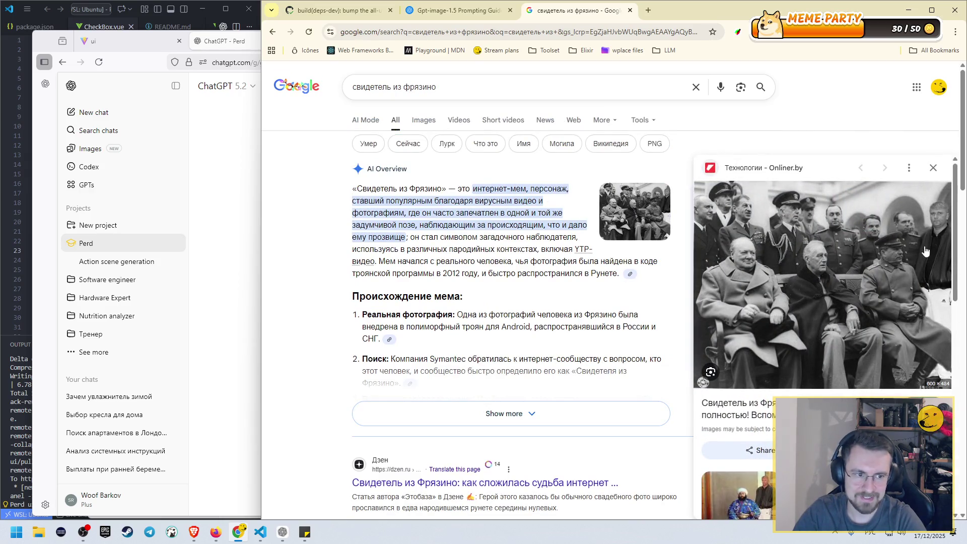
{"action": "scroll", "coordinate": [446, 265], "scroll_direction": "down", "scroll_amount": 4}
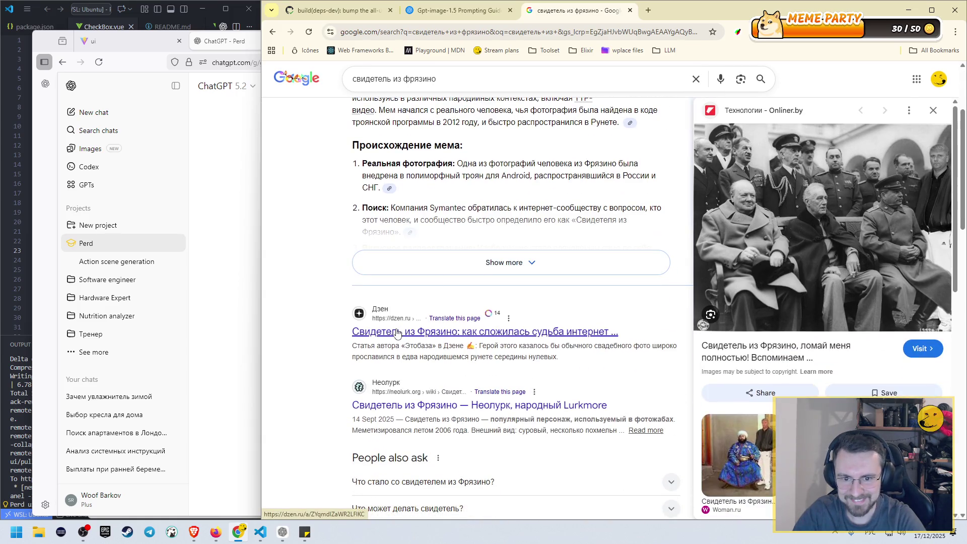
- Save the original wedding photo from the Neolurk article to the Desktop as Svidetel (1).jpg
{"action": "left_click", "coordinate": [397, 356]}
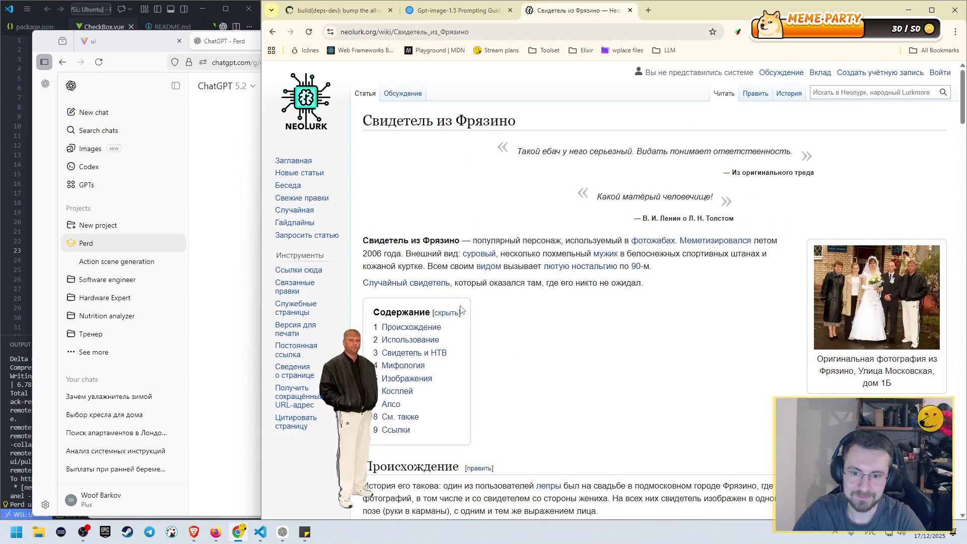
{"action": "scroll", "coordinate": [432, 333], "scroll_direction": "down", "scroll_amount": 4}
{"action": "scroll", "coordinate": [432, 332], "scroll_direction": "up", "scroll_amount": 3}
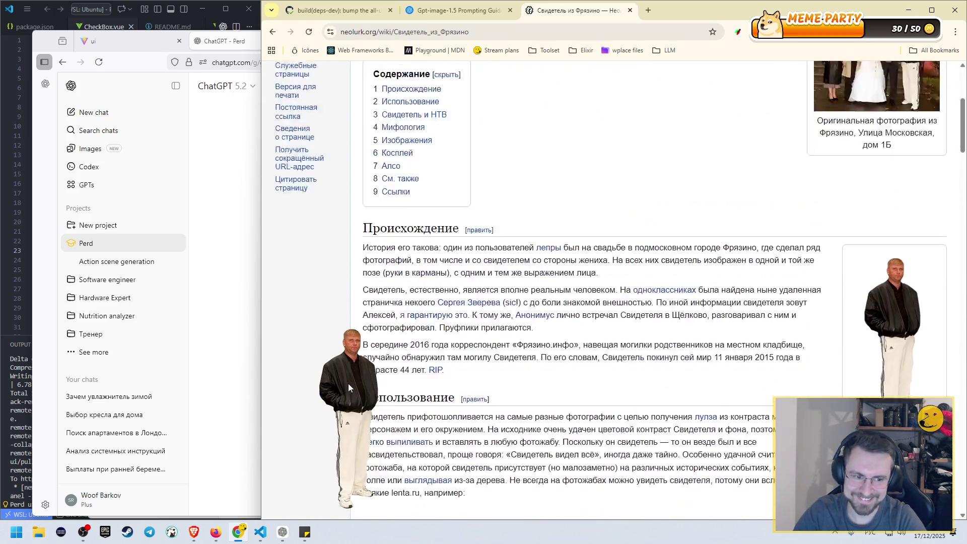
{"action": "scroll", "coordinate": [708, 388], "scroll_direction": "down", "scroll_amount": 3}
{"action": "scroll", "coordinate": [709, 388], "scroll_direction": "up", "scroll_amount": 2}
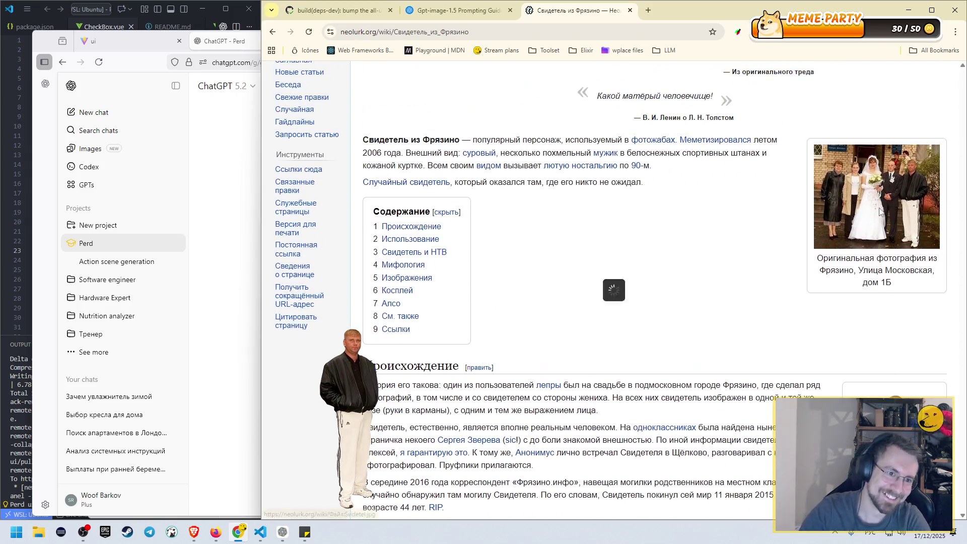
{"action": "left_click", "coordinate": [856, 211]}
{"action": "right_click", "coordinate": [627, 273]}
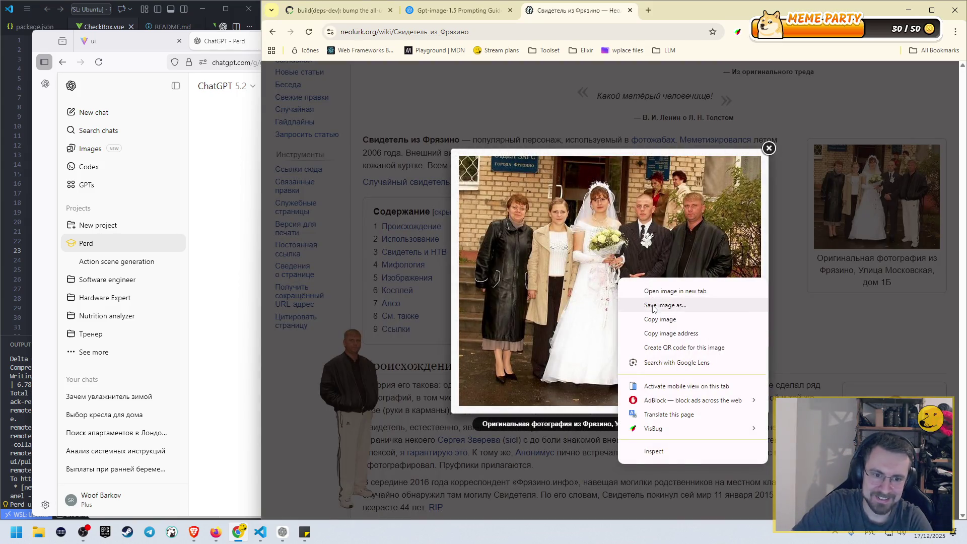
{"action": "left_click", "coordinate": [645, 305]}
{"action": "left_click", "coordinate": [305, 92]}
{"action": "left_click", "coordinate": [301, 66]}
{"action": "left_click", "coordinate": [659, 253]}
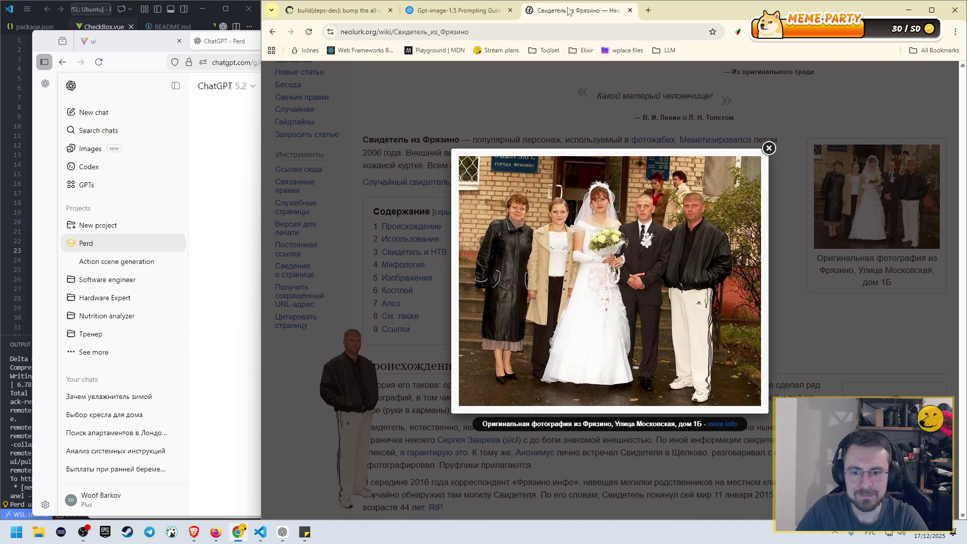
{"action": "left_click", "coordinate": [453, 11]}
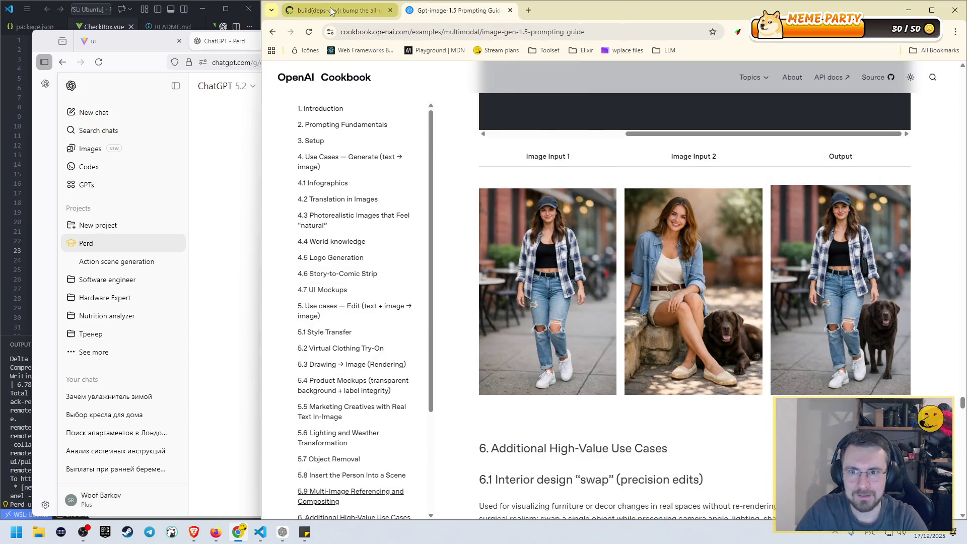
{"action": "left_click", "coordinate": [226, 155]}
- Attach the saved wedding photo Svidetel (1).jpg to the Perd chat message
{"action": "left_click", "coordinate": [380, 280]}
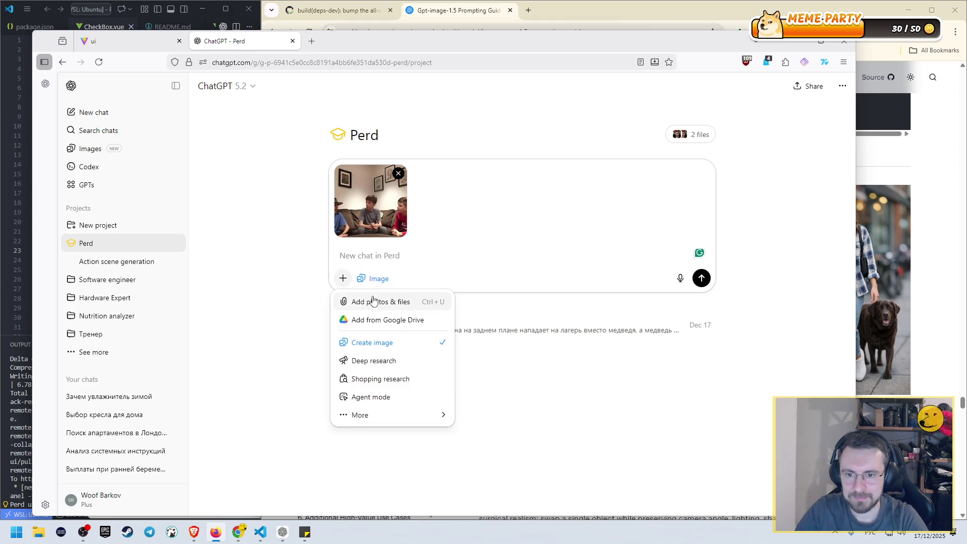
{"action": "left_click", "coordinate": [375, 302]}
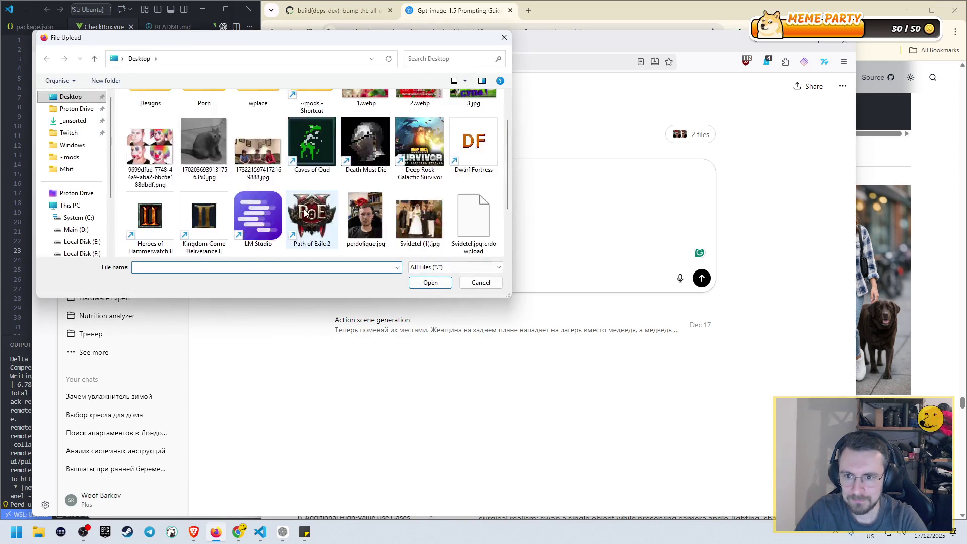
{"action": "scroll", "coordinate": [305, 212], "scroll_direction": "down", "scroll_amount": 2}
{"action": "scroll", "coordinate": [427, 215], "scroll_direction": "up", "scroll_amount": 3}
{"action": "scroll", "coordinate": [427, 216], "scroll_direction": "down", "scroll_amount": 2}
{"action": "double_click", "coordinate": [419, 146]}
- Send a Russian prompt to add the man in white trousers behind the couch, pose and expression unchanged
{"action": "type", "text": "в"}
{"action": "key", "text": "BackSpace"}
{"action": "type", "text": "в"}
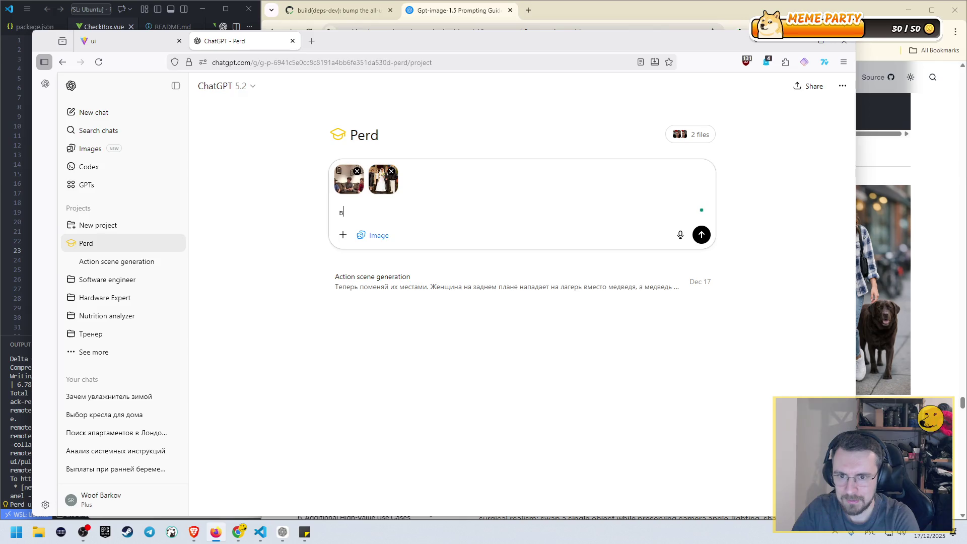
{"action": "type", "text": "озьми"}
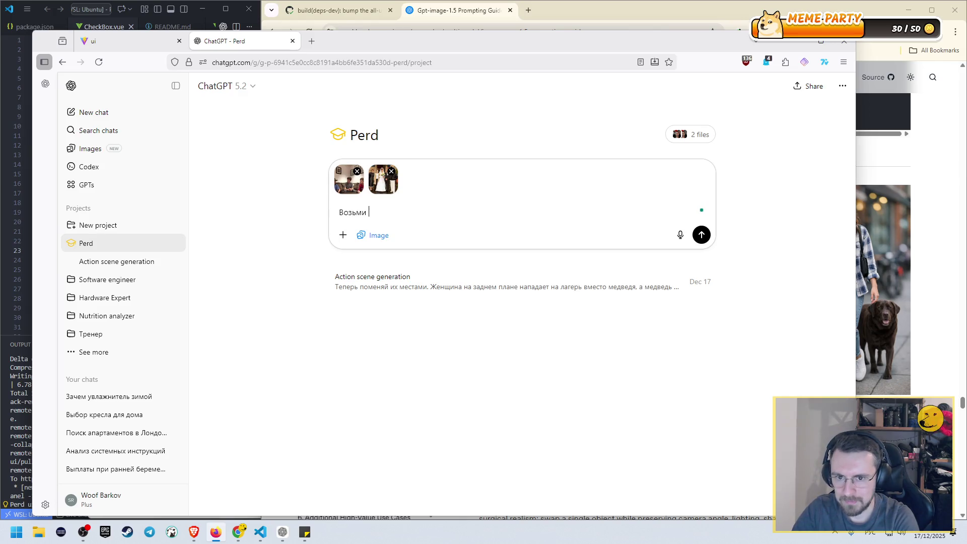
{"action": "type", "text": " са"}
{"action": "type", "text": "ог"}
{"action": "type", "text": "раво"}
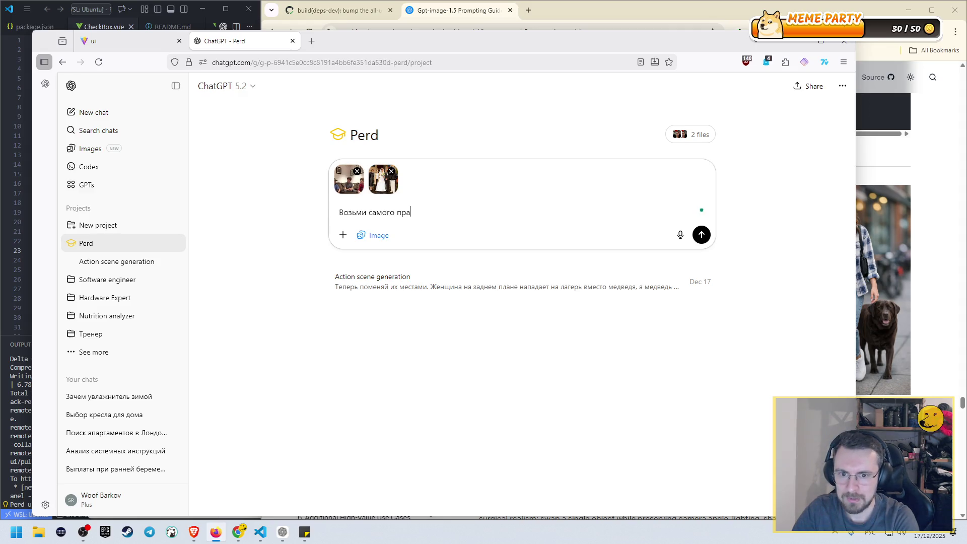
{"action": "key", "text": "BackSpace"}
{"action": "key", "text": "BackSpace"}
{"action": "key", "text": "BackSpace"}
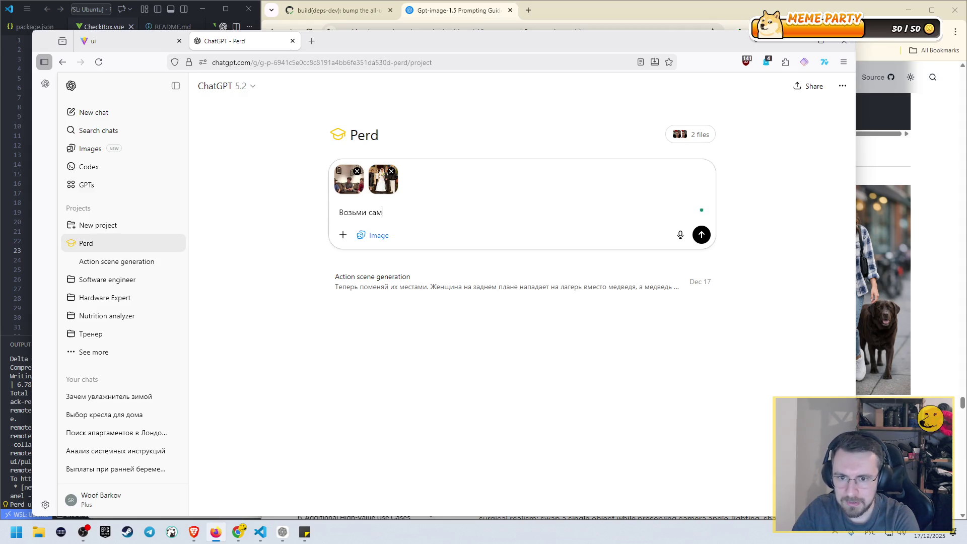
{"action": "type", "text": "человек "}
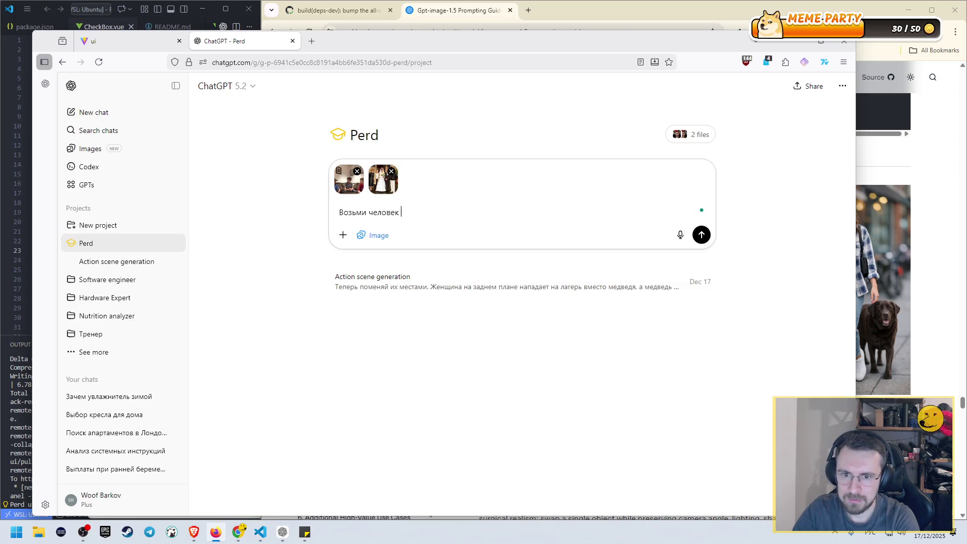
{"action": "type", "text": "аторой"}
{"action": "key", "text": "BackSpace"}
{"action": "type", "text": "фо"}
{"action": "type", "text": "тографии ("}
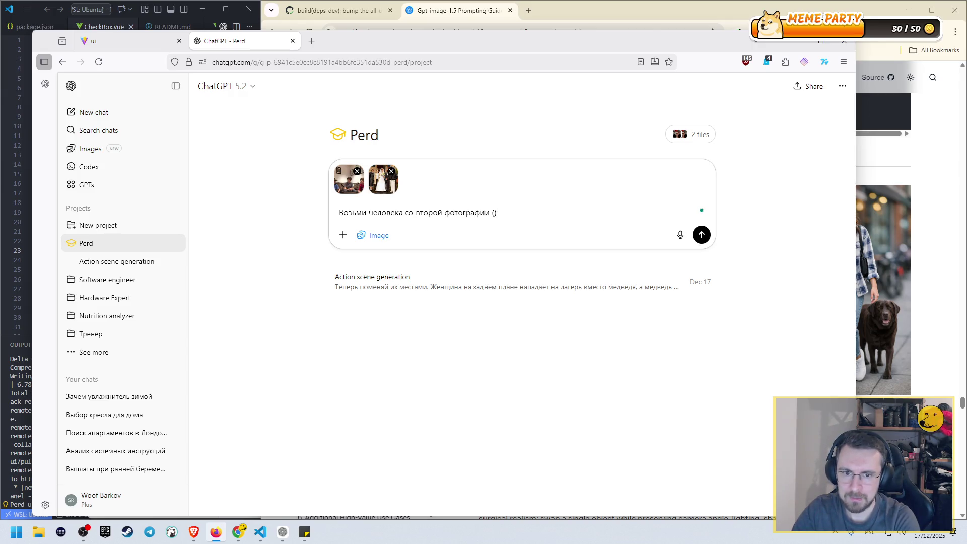
{"action": "type", "text": "в белых"}
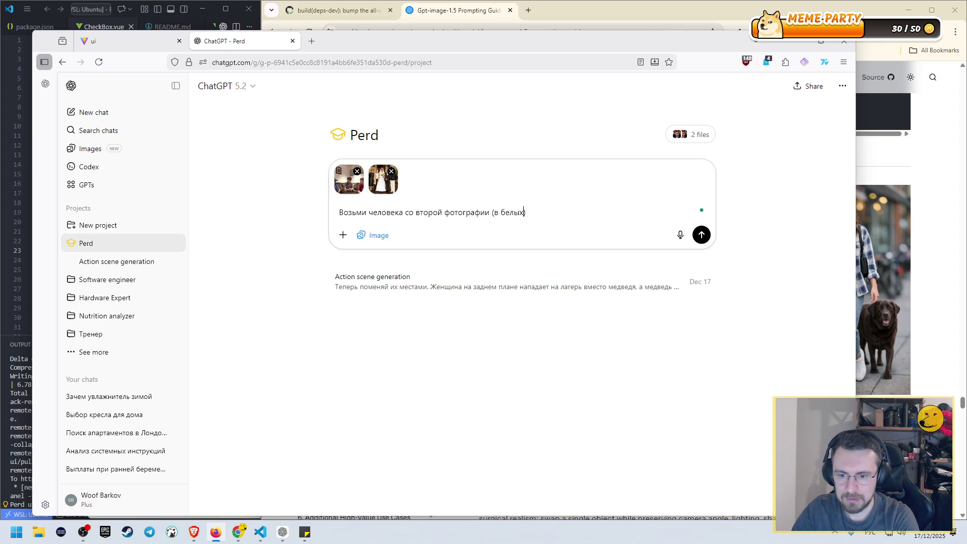
{"action": "type", "text": "штанах"}
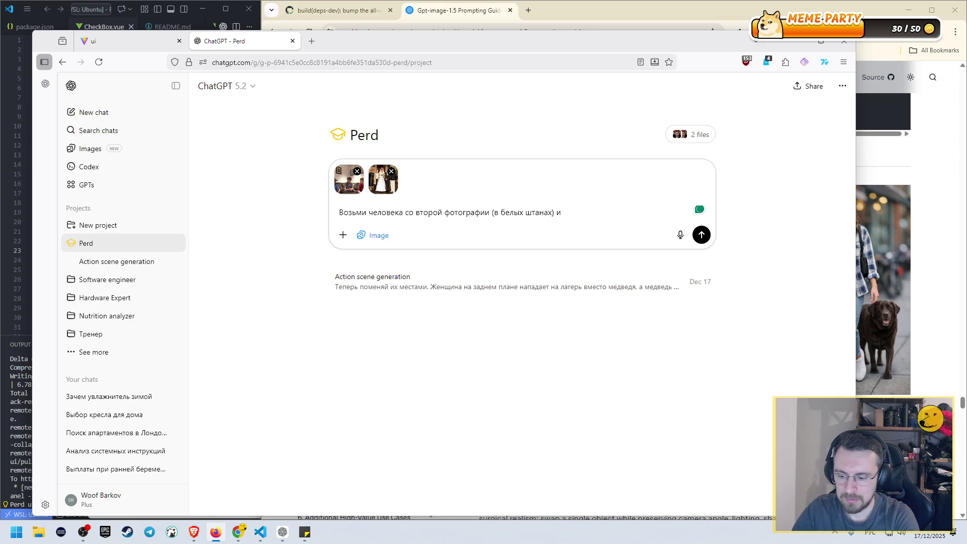
{"action": "type", "text": " обав"}
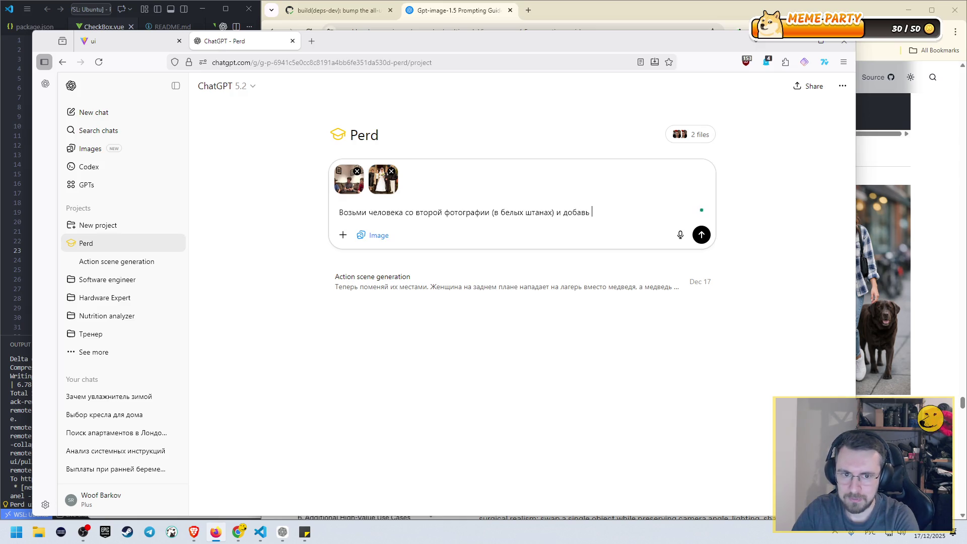
{"action": "type", "text": "на первоую фото"}
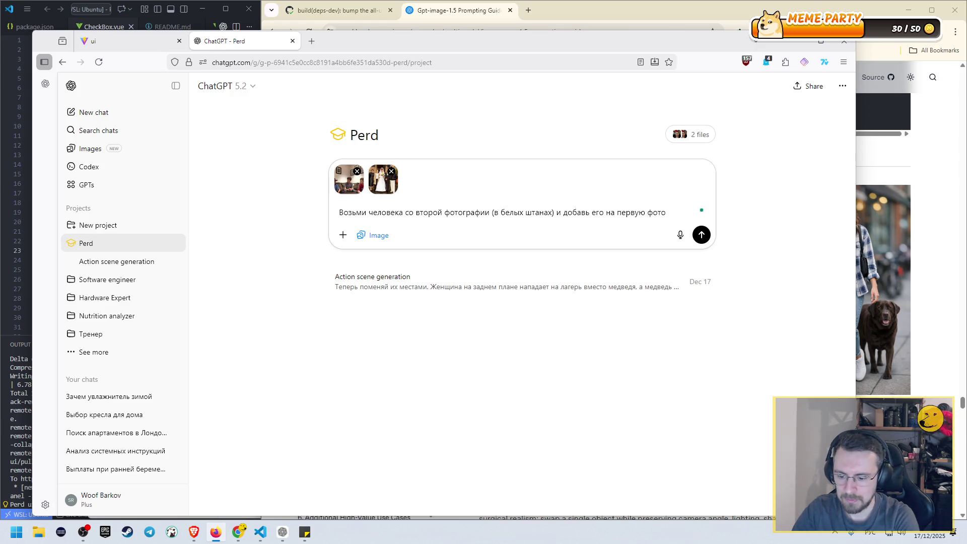
{"action": "type", "text": "графию"}
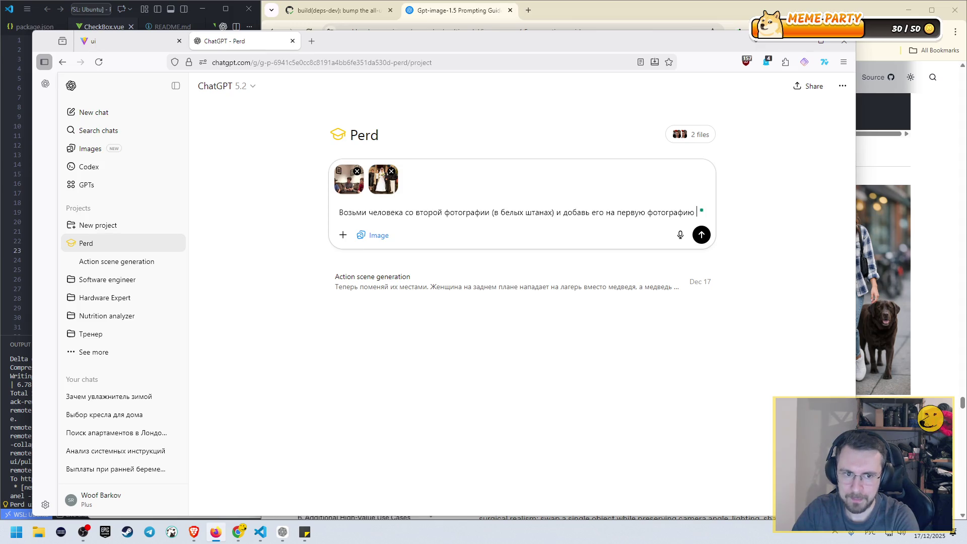
{"action": "type", "text": " дин"}
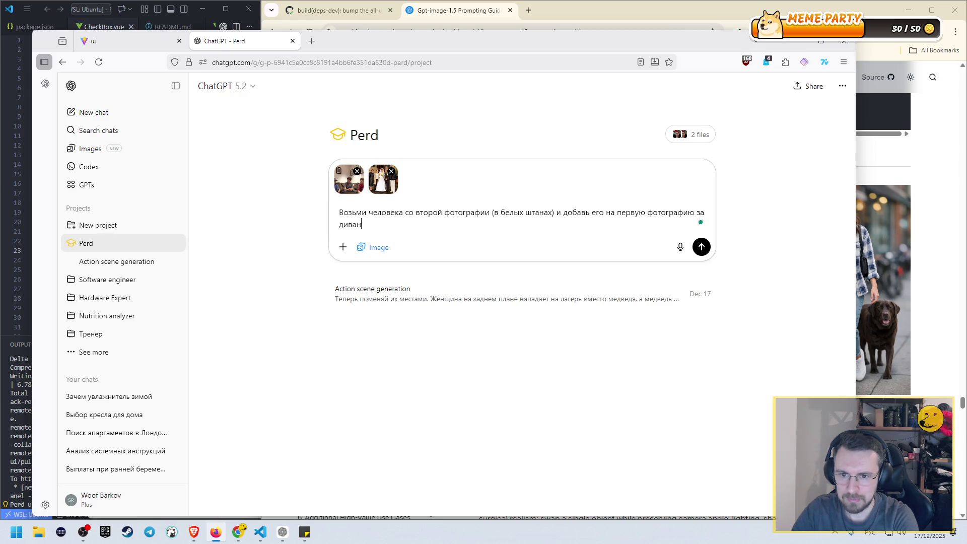
{"action": "key", "text": "BackSpace"}
{"action": "key", "text": "BackSpace"}
{"action": "key", "text": "BackSpace"}
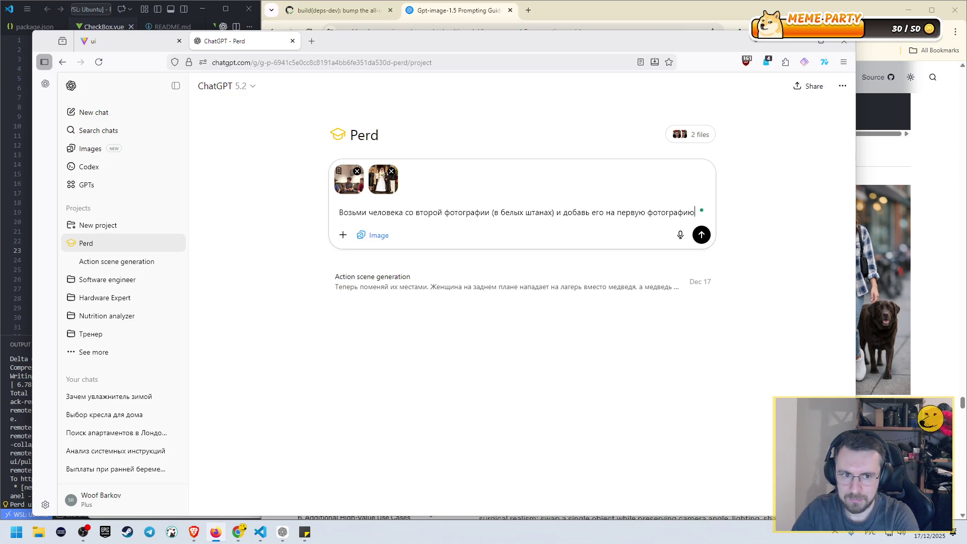
{"action": "type", "text": ". Он стоит в"}
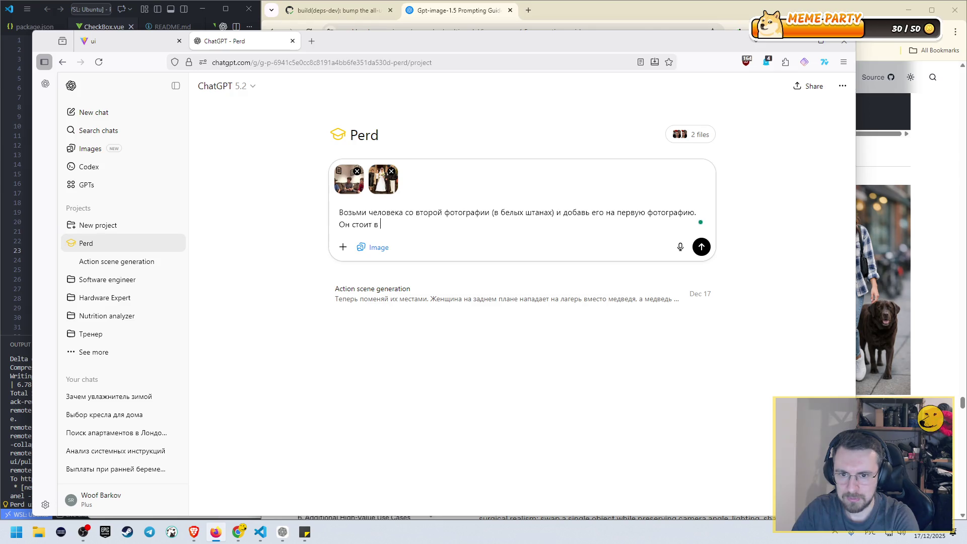
{"action": "type", "text": " той же самой позе ("}
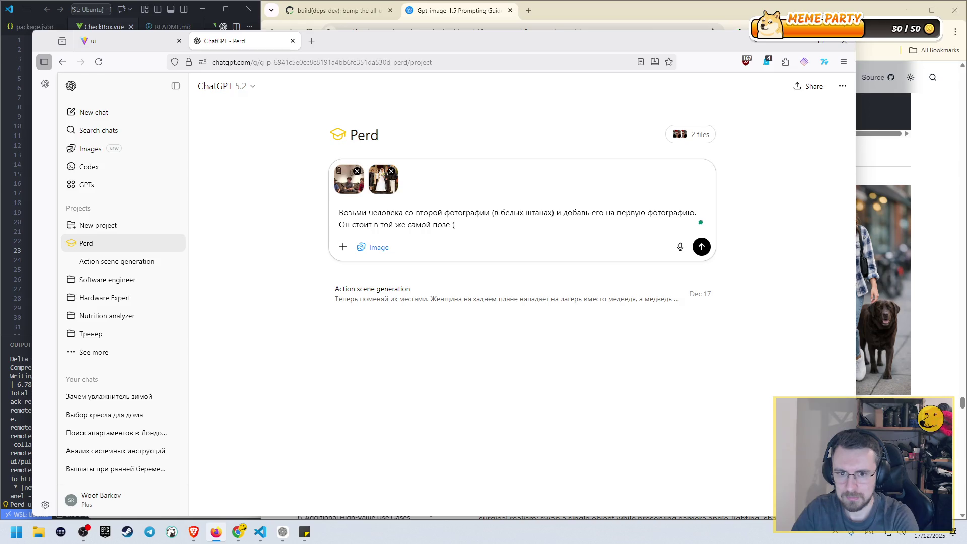
{"action": "key", "text": "BackSpace"}
{"action": "type", "text": "за диваном и смотрит на"}
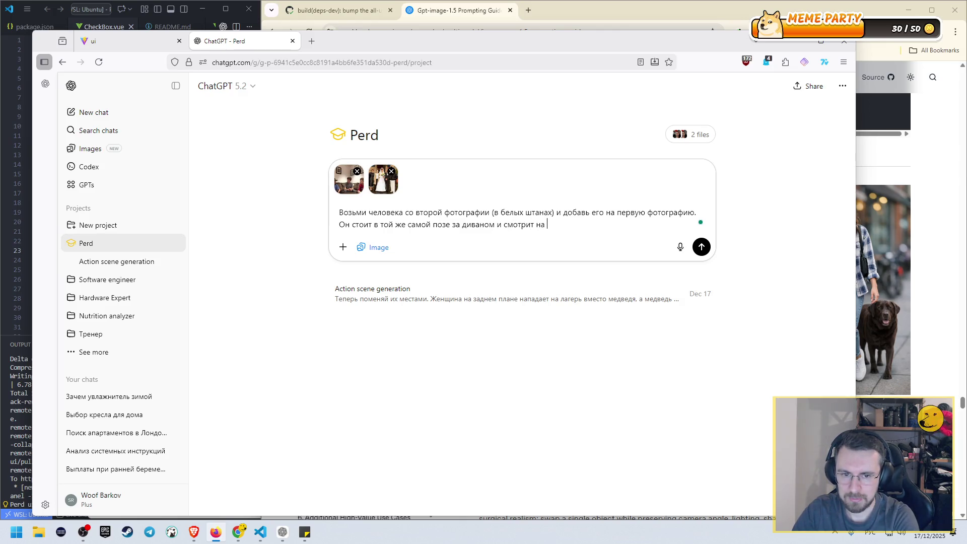
{"action": "key", "text": "BackSpace"}
{"action": "key", "text": "BackSpace"}
{"action": "key", "text": "BackSpace"}
{"action": "type", "text": ". Не"}
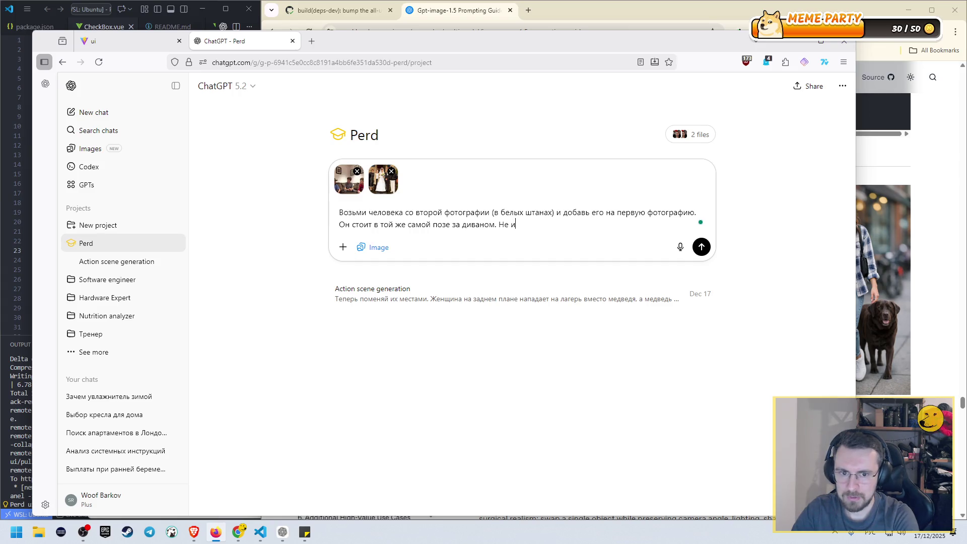
{"action": "type", "text": "зме"}
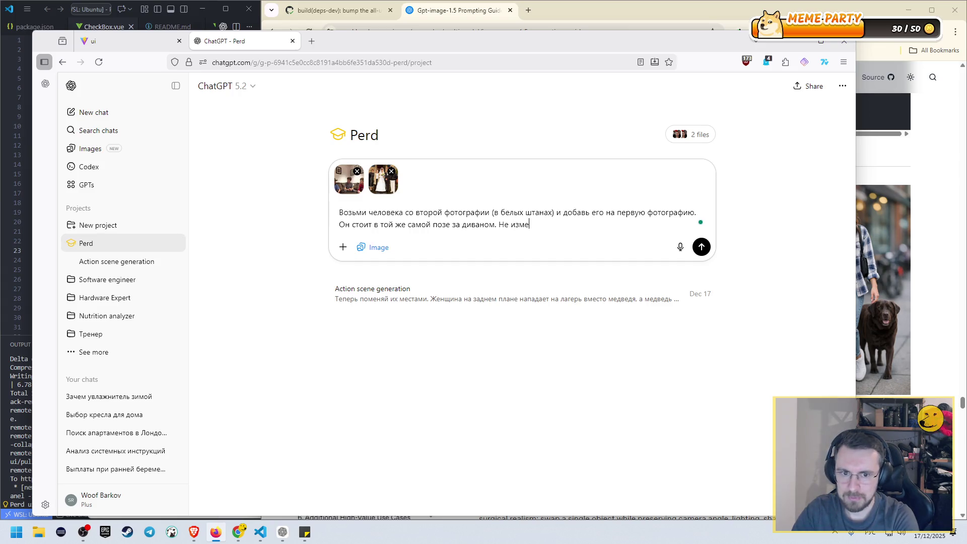
{"action": "type", "text": "няй в нём ничег"}
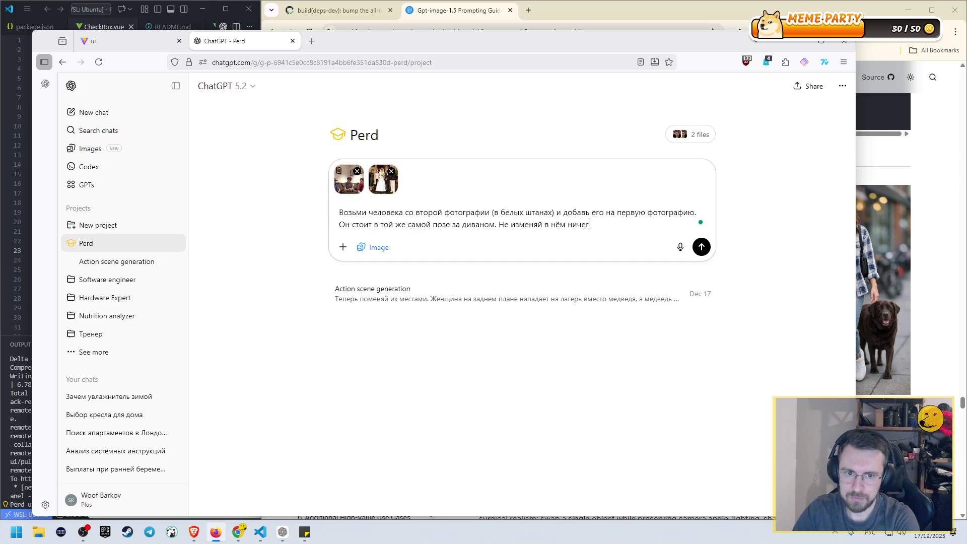
{"action": "type", "text": "о, ни вы"}
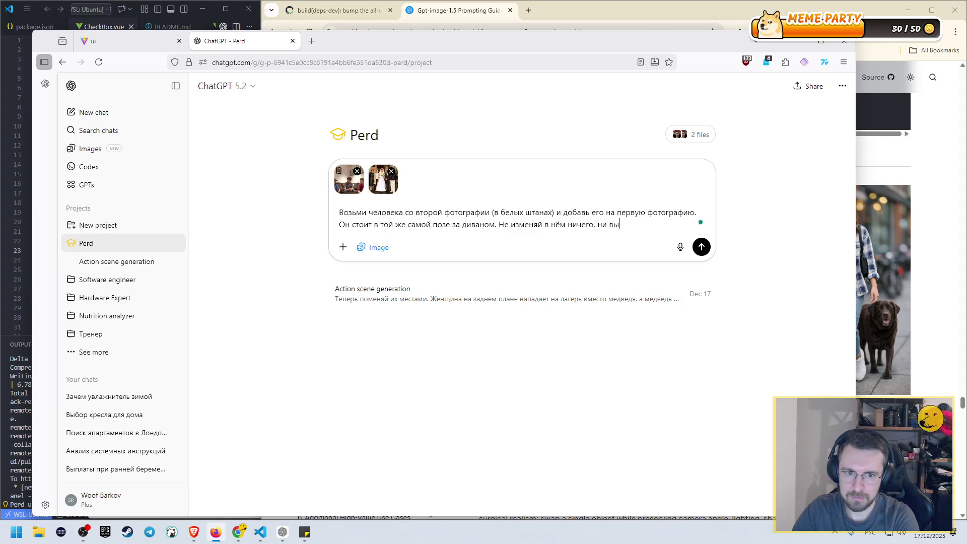
{"action": "type", "text": "ражение лица, ни о"}
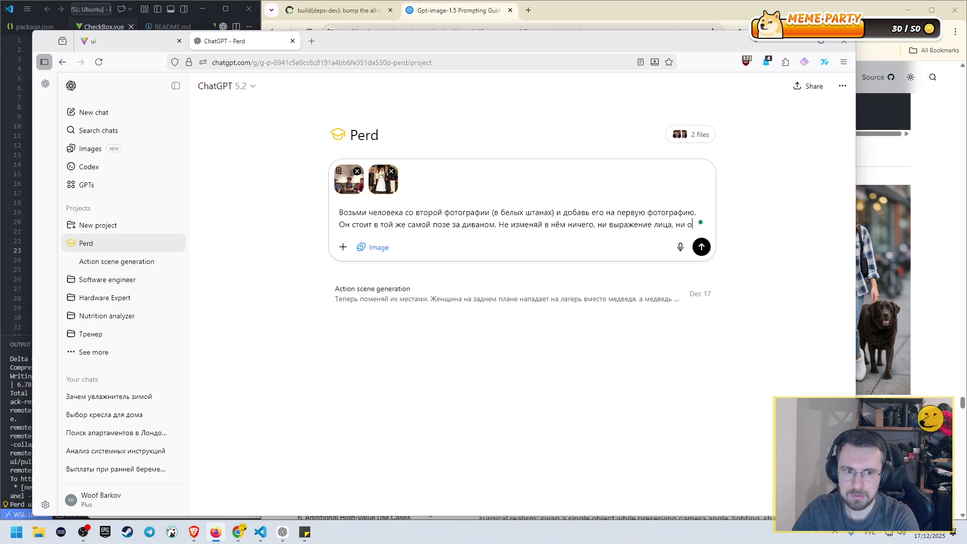
{"action": "type", "text": "деж"}
{"action": "type", "text": "ду, ни позу"}
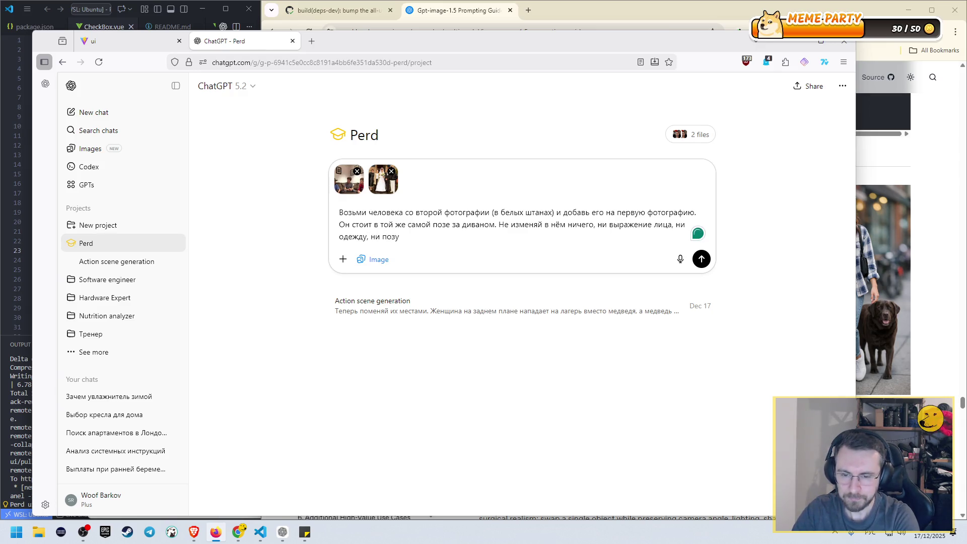
{"action": "type", "text": "."}
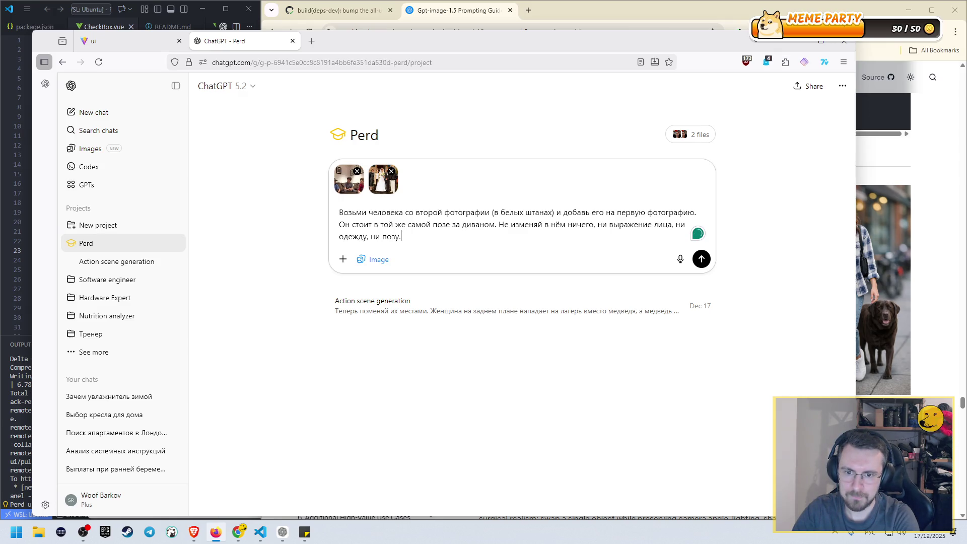
{"action": "key", "text": "Return"}
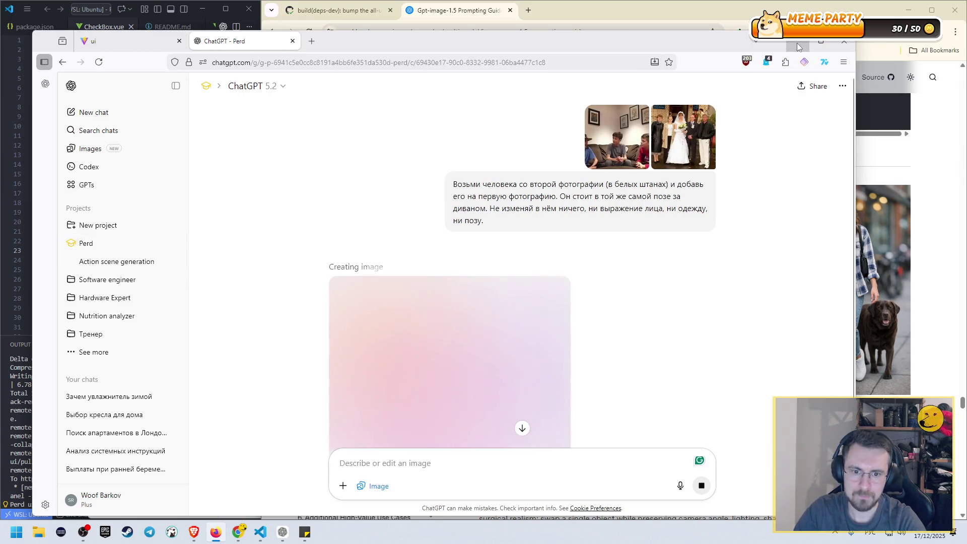
{"action": "left_click", "coordinate": [710, 169]}
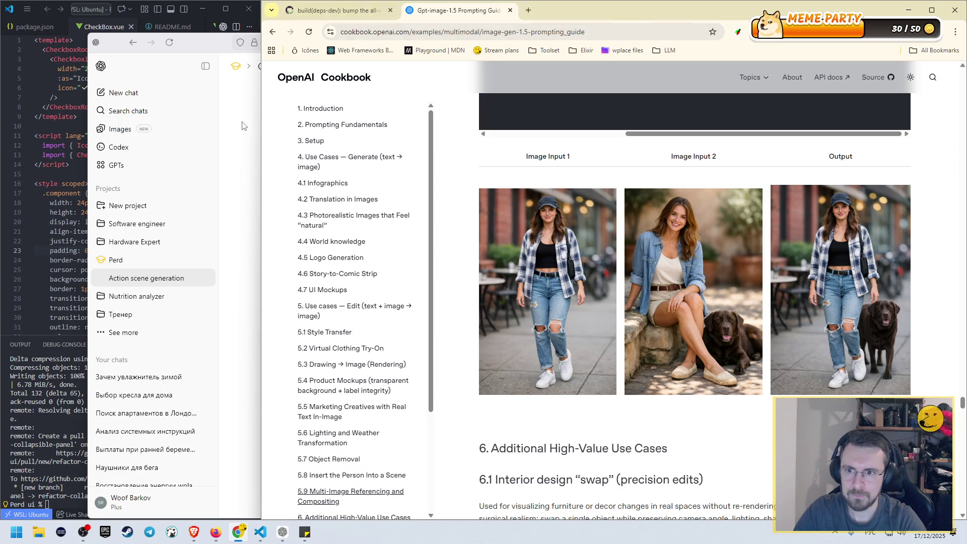
- Return to the Action scene chat and view the bear image at full size
{"action": "key", "text": "alt+Tab"}
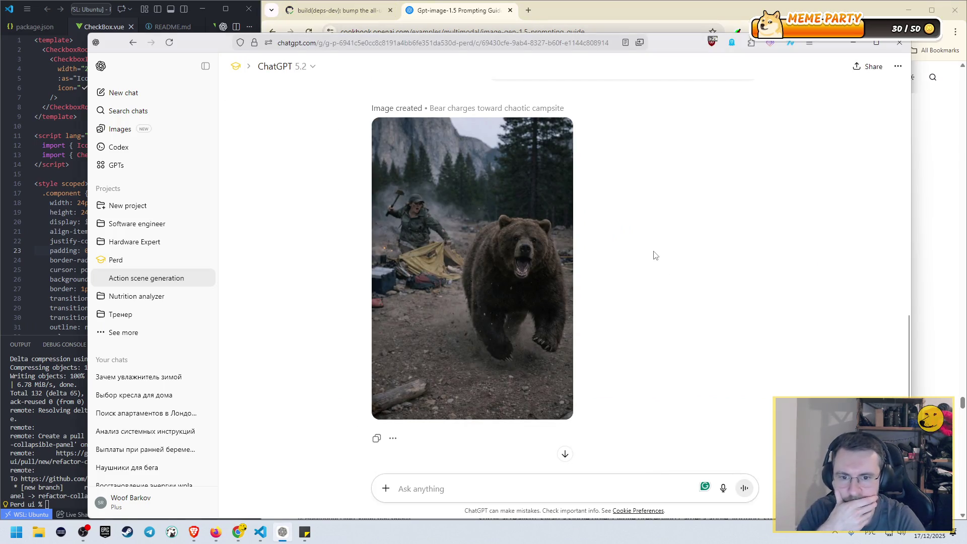
{"action": "scroll", "coordinate": [657, 252], "scroll_direction": "up", "scroll_amount": 5}
{"action": "scroll", "coordinate": [662, 250], "scroll_direction": "up", "scroll_amount": 4}
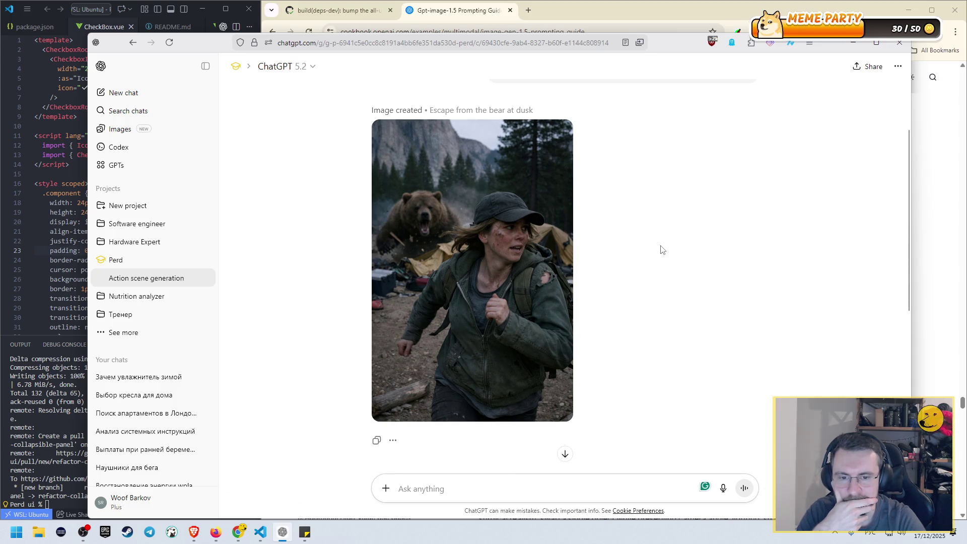
{"action": "scroll", "coordinate": [662, 250], "scroll_direction": "down", "scroll_amount": 7}
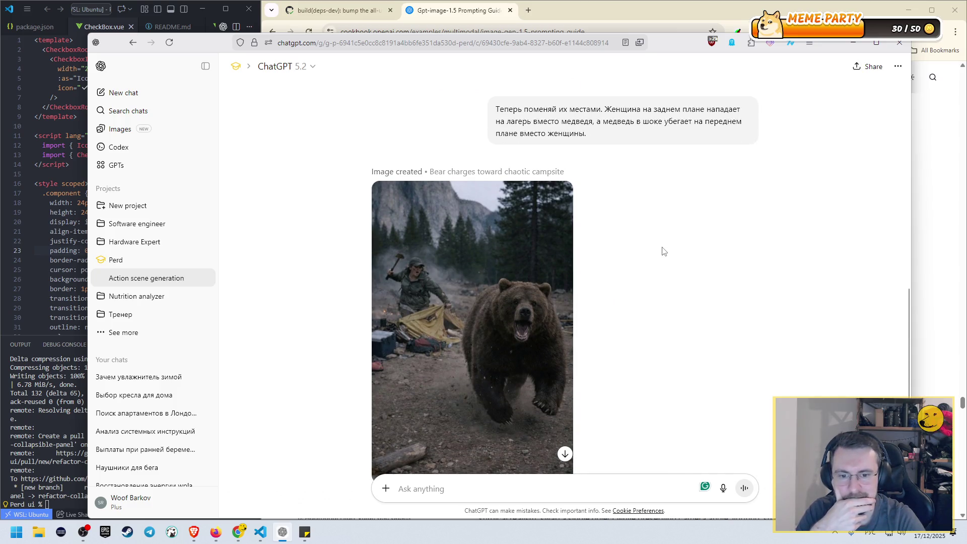
{"action": "scroll", "coordinate": [662, 251], "scroll_direction": "up", "scroll_amount": 7}
{"action": "scroll", "coordinate": [662, 250], "scroll_direction": "down", "scroll_amount": 7}
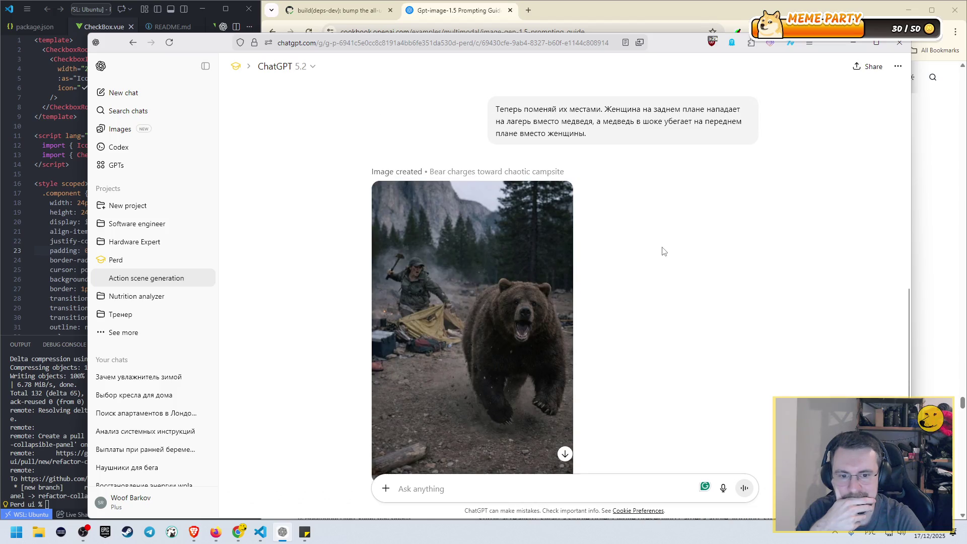
{"action": "left_click", "coordinate": [428, 264]}
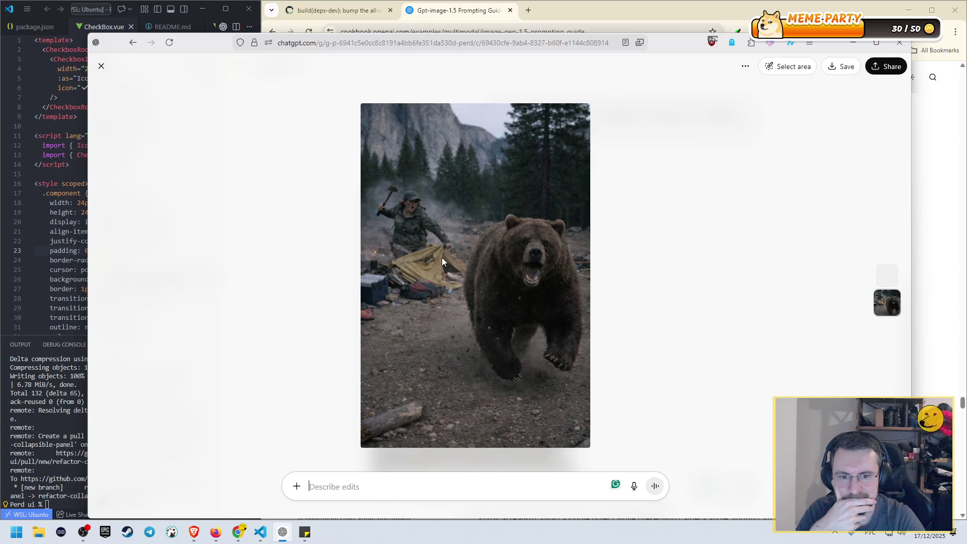
{"action": "left_click", "coordinate": [101, 66]}
- Look at the bear image once more, then close the bear chat window
{"action": "scroll", "coordinate": [505, 232], "scroll_direction": "up", "scroll_amount": 5}
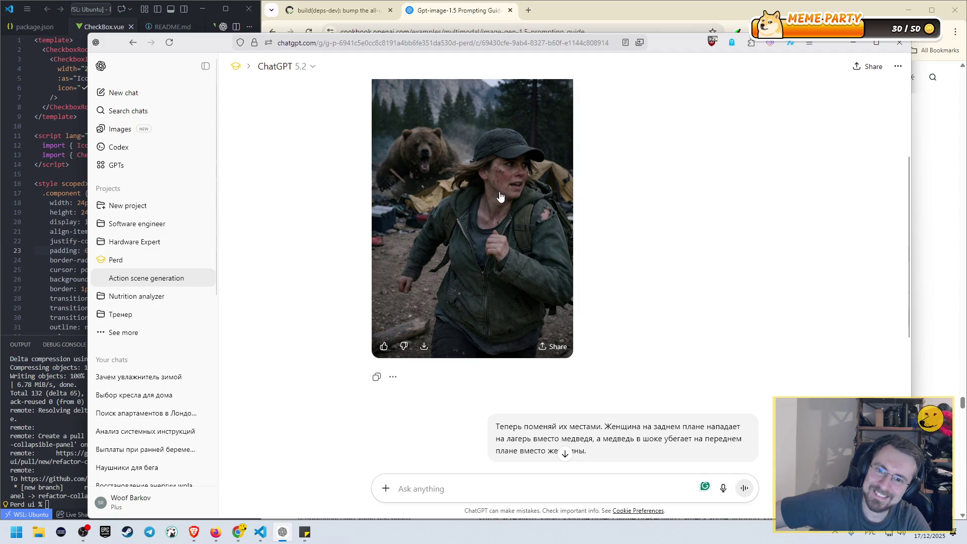
{"action": "scroll", "coordinate": [499, 182], "scroll_direction": "down", "scroll_amount": 8}
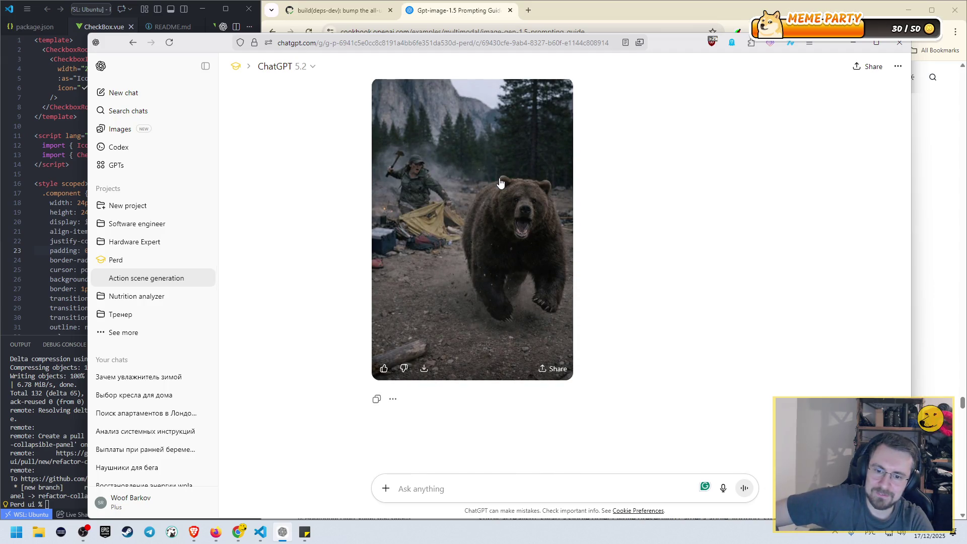
{"action": "scroll", "coordinate": [500, 182], "scroll_direction": "up", "scroll_amount": 10}
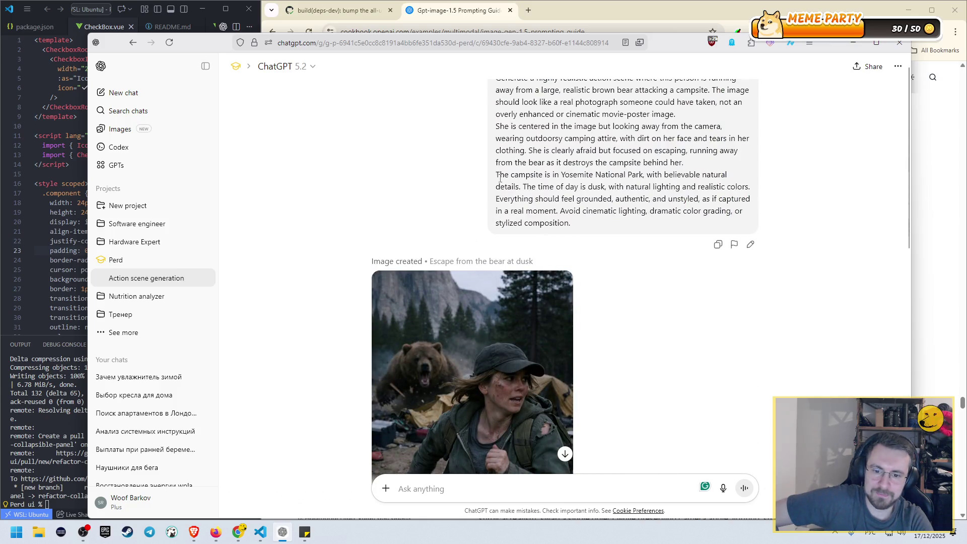
{"action": "scroll", "coordinate": [500, 178], "scroll_direction": "down", "scroll_amount": 3}
{"action": "scroll", "coordinate": [500, 179], "scroll_direction": "down", "scroll_amount": 2}
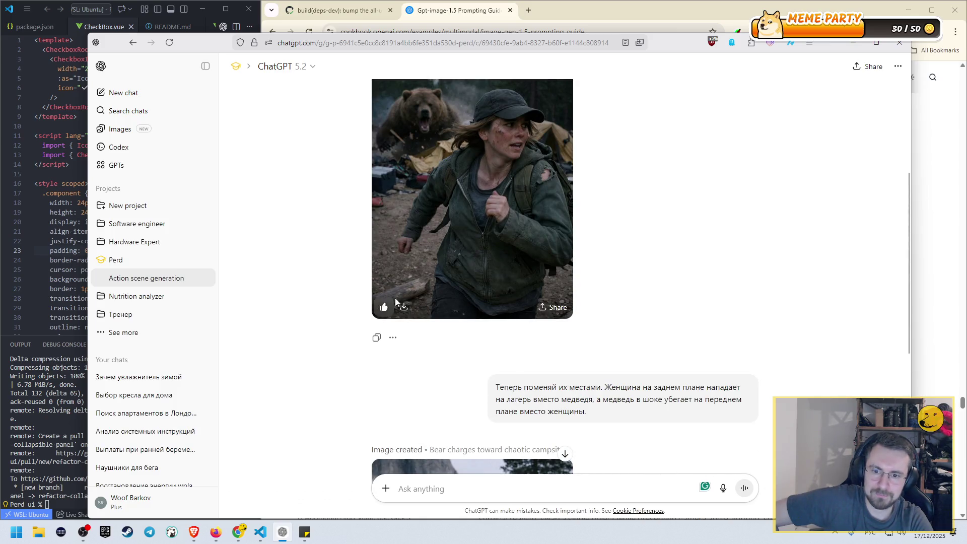
{"action": "scroll", "coordinate": [393, 303], "scroll_direction": "down", "scroll_amount": 8}
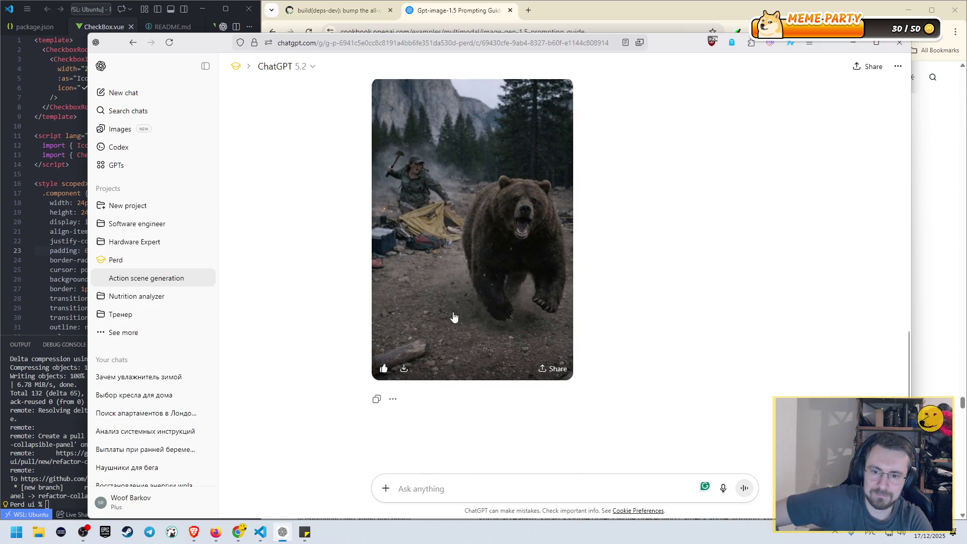
{"action": "left_click", "coordinate": [450, 224]}
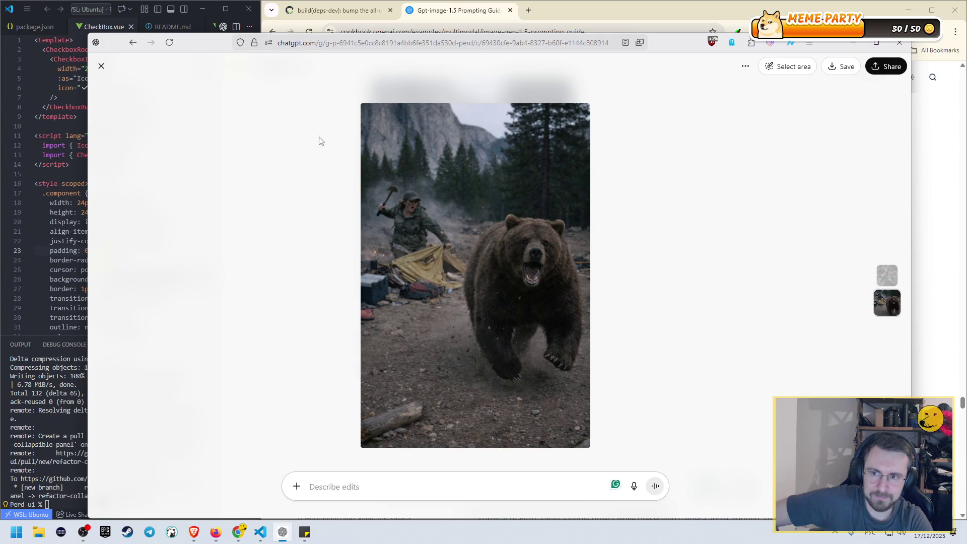
{"action": "left_click", "coordinate": [102, 66]}
{"action": "scroll", "coordinate": [564, 282], "scroll_direction": "up", "scroll_amount": 8}
{"action": "left_click", "coordinate": [898, 66]}
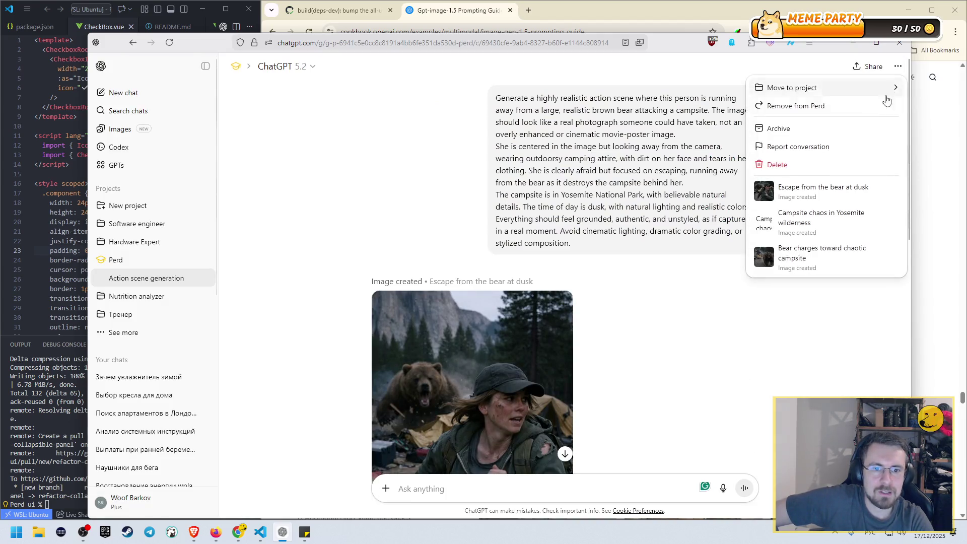
{"action": "left_click", "coordinate": [865, 66]}
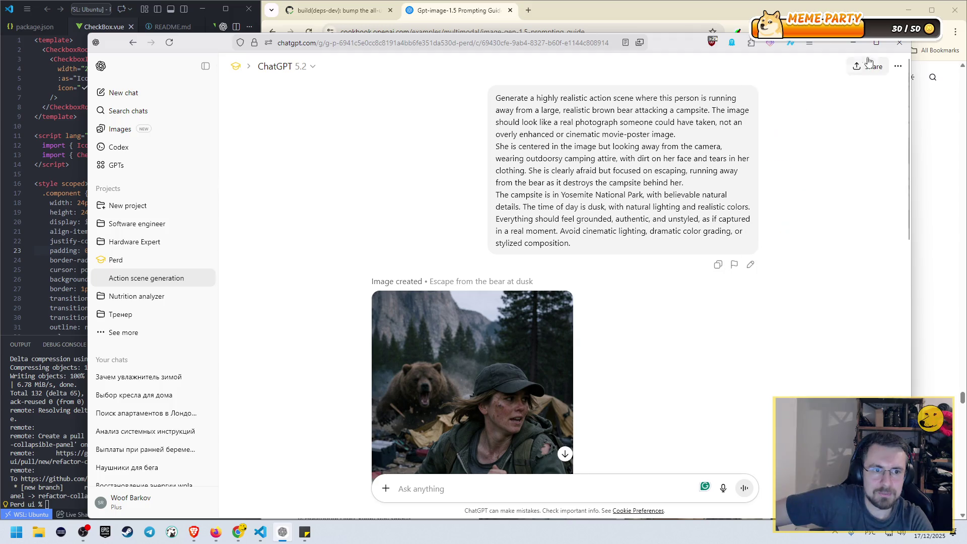
{"action": "left_click", "coordinate": [899, 42]}
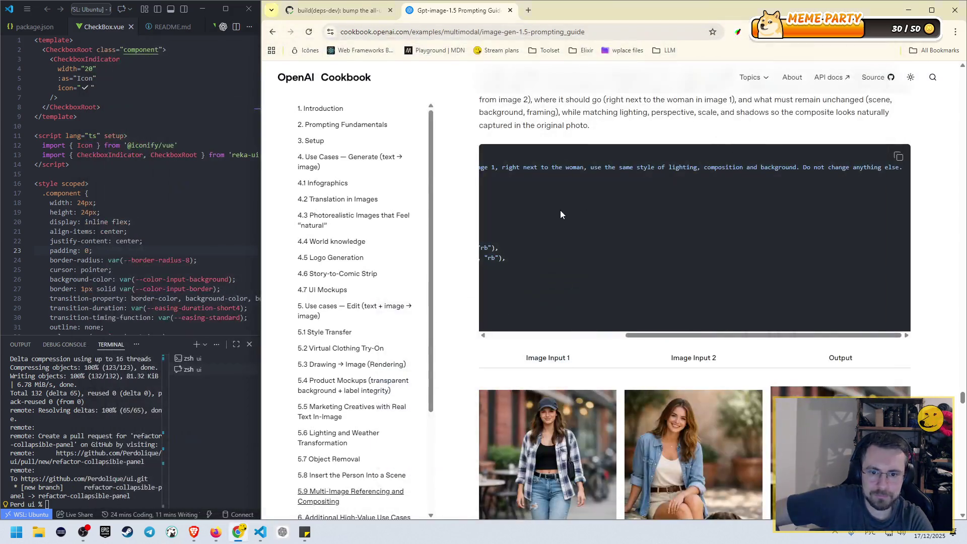
- Bring the Perd couch-composite chat forward and enlarge its attached wedding photo
{"action": "left_click", "coordinate": [217, 534]}
{"action": "scroll", "coordinate": [626, 268], "scroll_direction": "down", "scroll_amount": 2}
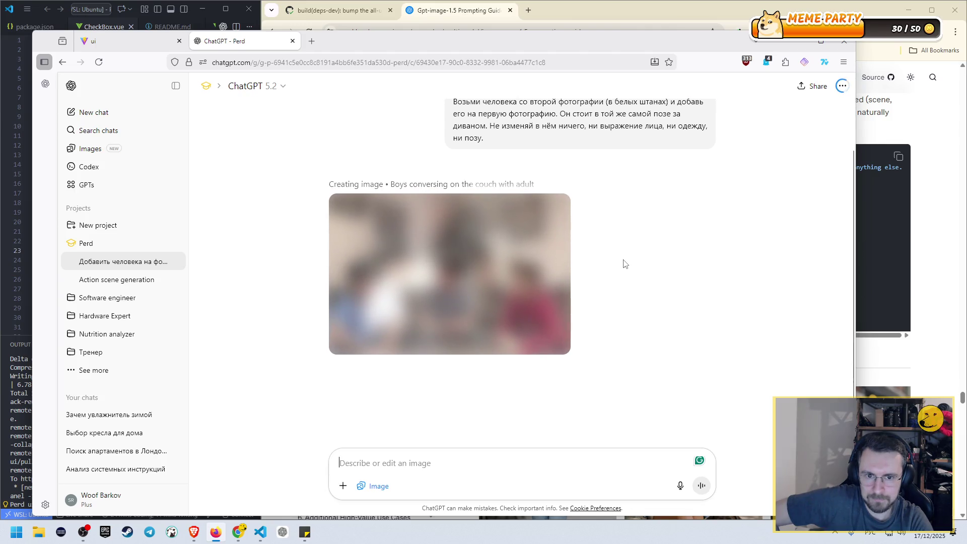
{"action": "scroll", "coordinate": [624, 263], "scroll_direction": "up", "scroll_amount": 3}
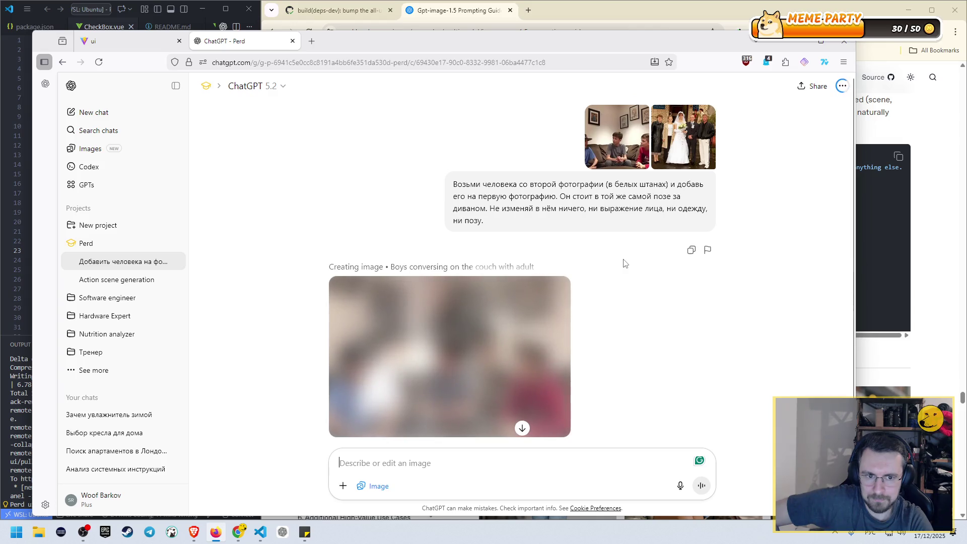
{"action": "left_click", "coordinate": [677, 146]}
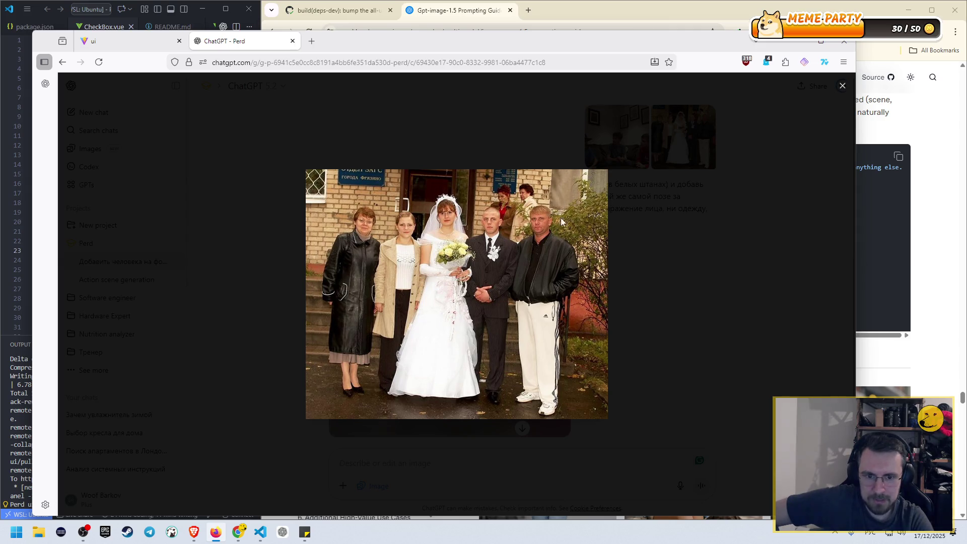
- Compare the generated couch image at full size against the man in the enlarged wedding photo
{"action": "left_click", "coordinate": [841, 86]}
{"action": "scroll", "coordinate": [578, 277], "scroll_direction": "down", "scroll_amount": 2}
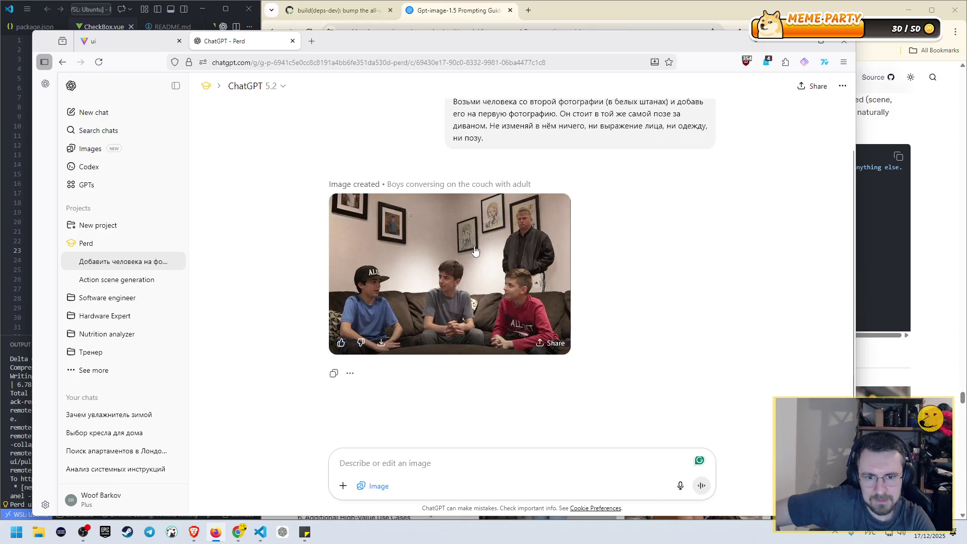
{"action": "left_click", "coordinate": [511, 251]}
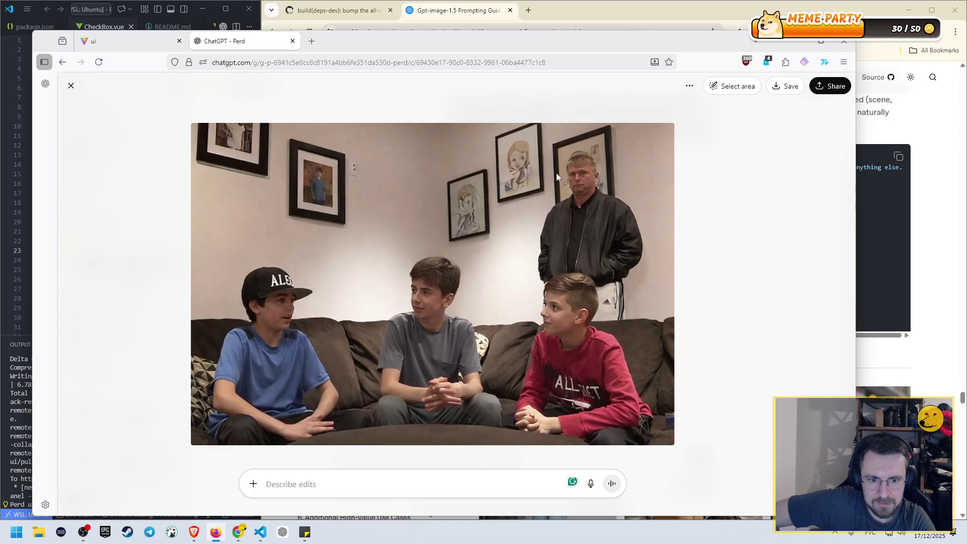
{"action": "left_click", "coordinate": [70, 85]}
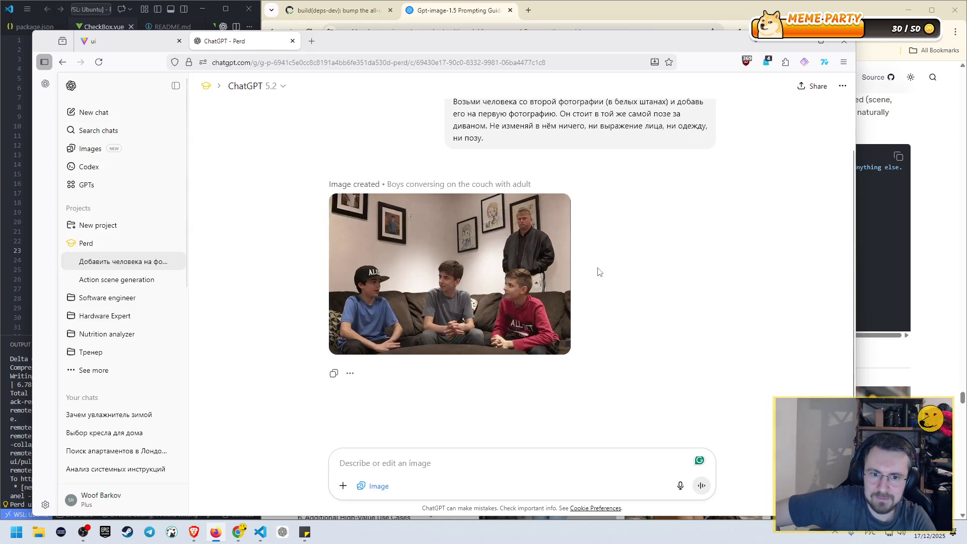
{"action": "scroll", "coordinate": [599, 272], "scroll_direction": "up", "scroll_amount": 2}
{"action": "left_click", "coordinate": [681, 151]}
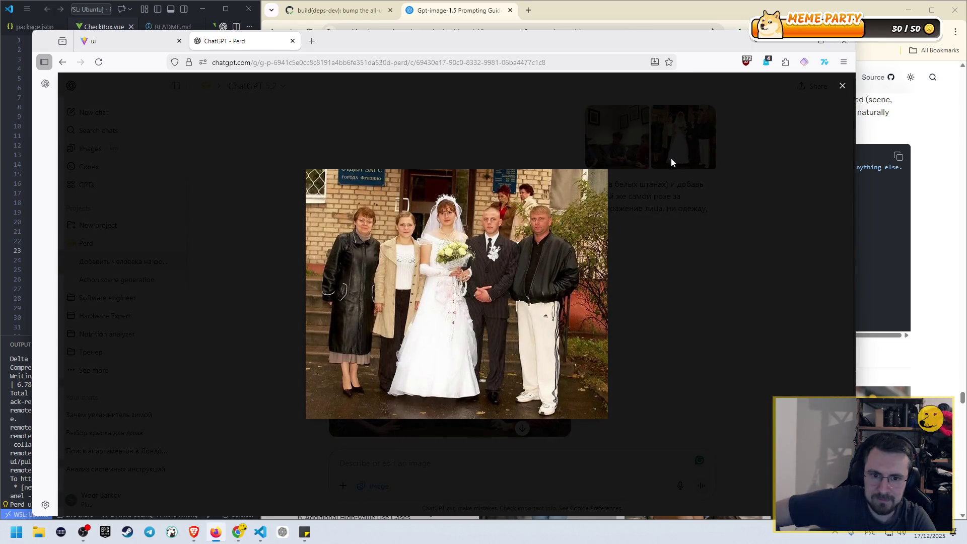
{"action": "left_click", "coordinate": [841, 87]}
{"action": "scroll", "coordinate": [500, 232], "scroll_direction": "down", "scroll_amount": 2}
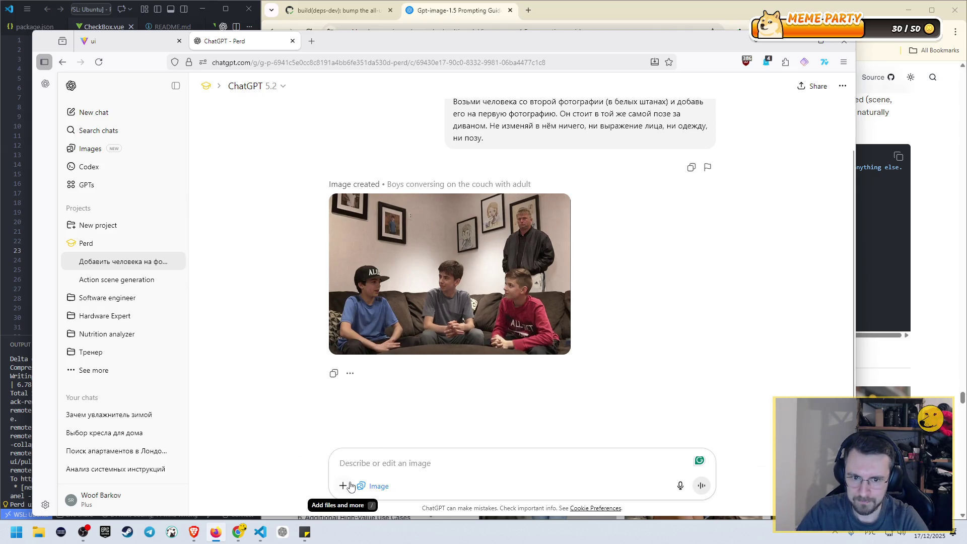
- Select and copy the earlier add-the-man prompt text
{"action": "scroll", "coordinate": [571, 286], "scroll_direction": "up", "scroll_amount": 2}
{"action": "triple_click", "coordinate": [570, 192]}
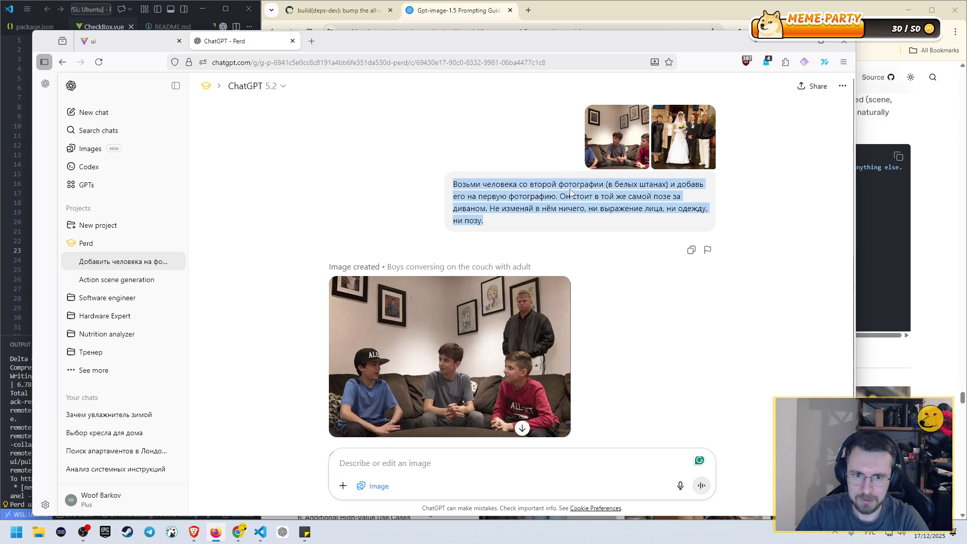
{"action": "mouse_move", "coordinate": [579, 199]}
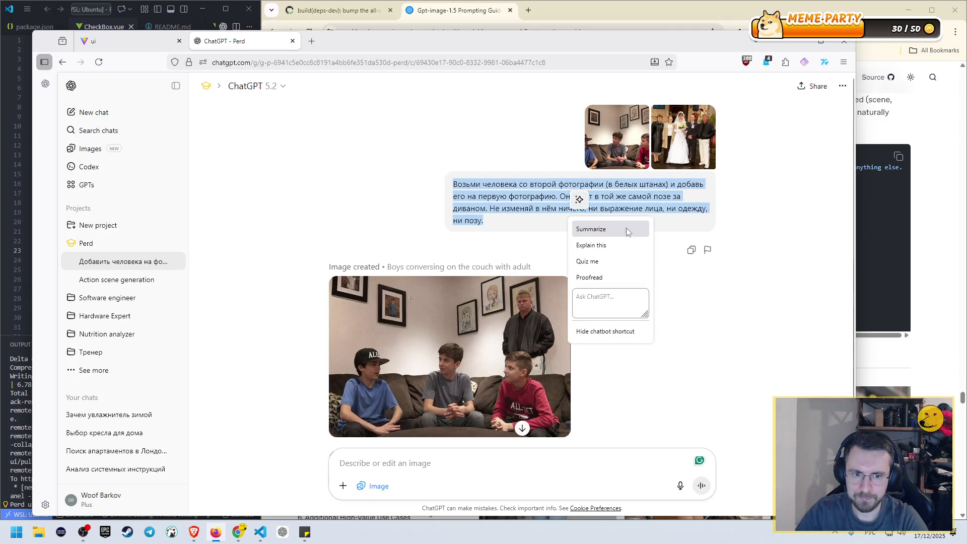
{"action": "triple_click", "coordinate": [532, 200]}
{"action": "key", "text": "ctrl+c"}
{"action": "mouse_move", "coordinate": [542, 208]}
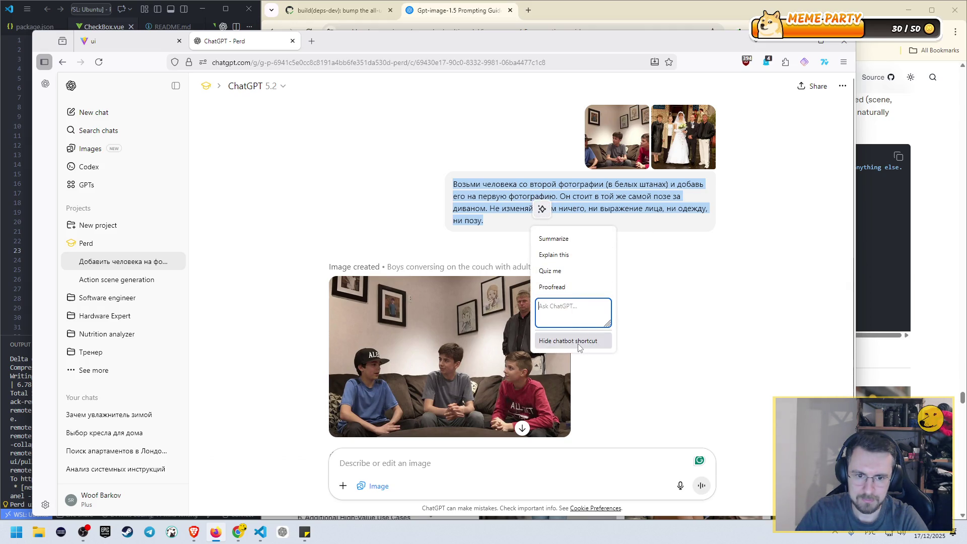
{"action": "left_click", "coordinate": [629, 224]}
{"action": "scroll", "coordinate": [549, 343], "scroll_direction": "down", "scroll_amount": 2}
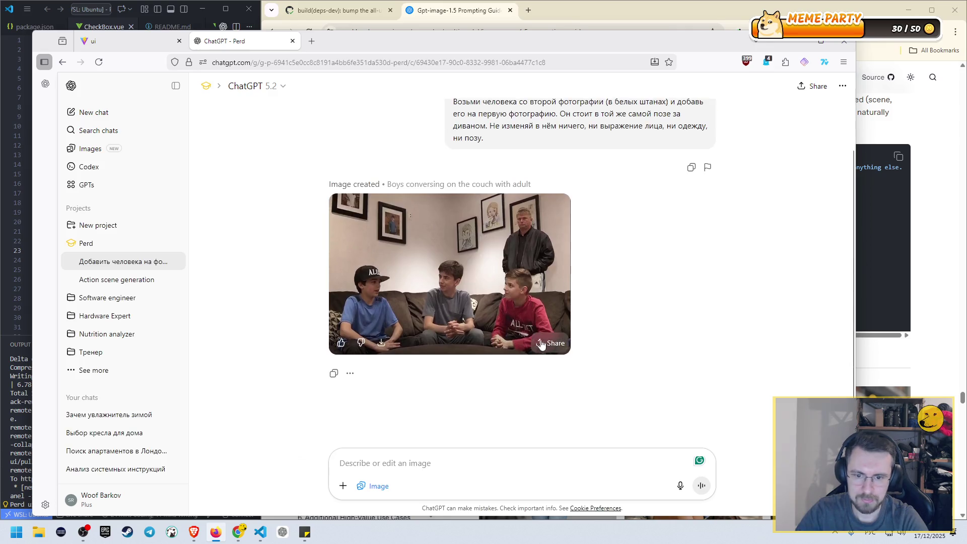
- Attach the wedding photo and the couch photo together, and paste the copied prompt
{"action": "left_click", "coordinate": [342, 486]}
{"action": "left_click", "coordinate": [385, 348]}
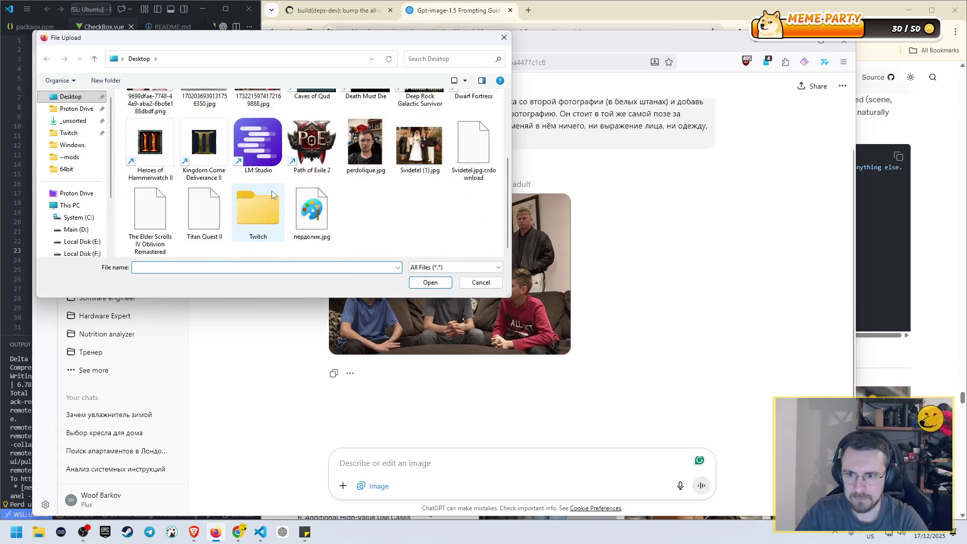
{"action": "left_click", "coordinate": [418, 151]}
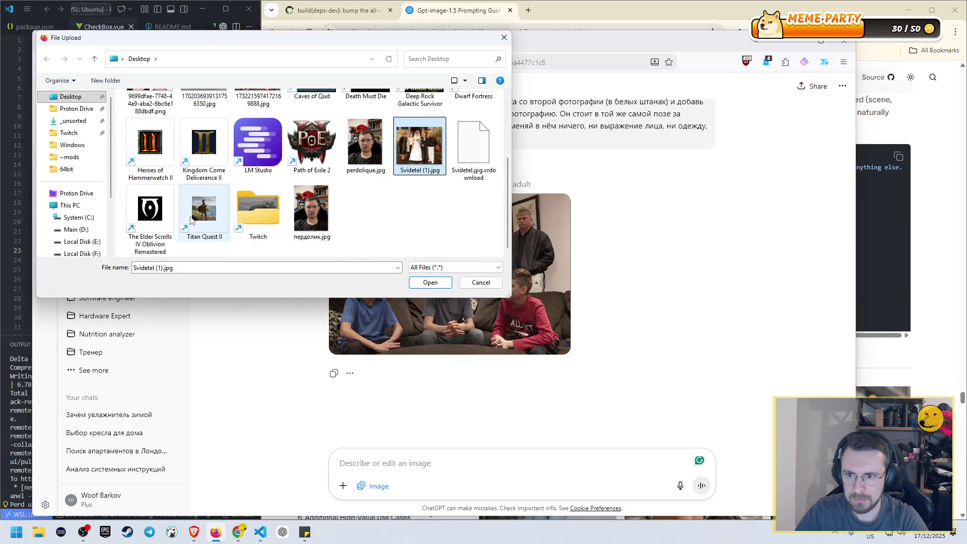
{"action": "scroll", "coordinate": [390, 183], "scroll_direction": "up", "scroll_amount": 2}
{"action": "left_click", "coordinate": [266, 194], "text": "ctrl"}
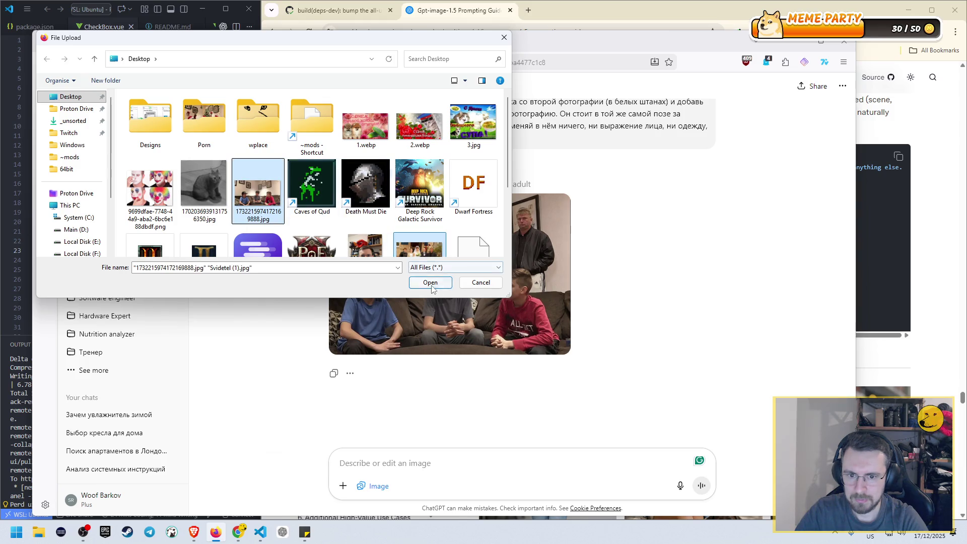
{"action": "left_click", "coordinate": [431, 283]}
{"action": "key", "text": "ctrl+v"}
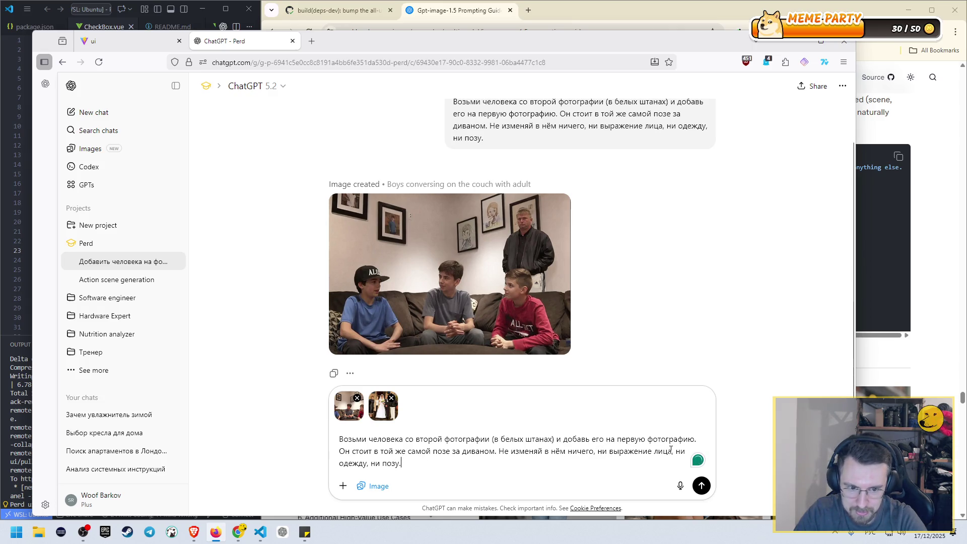
- Extend the prompt to keep gaze direction unchanged: ', ни направление взгляда', 'всё неизменным,'
{"action": "key", "text": "BackSpace"}
{"action": "type", "text": ", ни"}
{"action": "type", "text": " направление"}
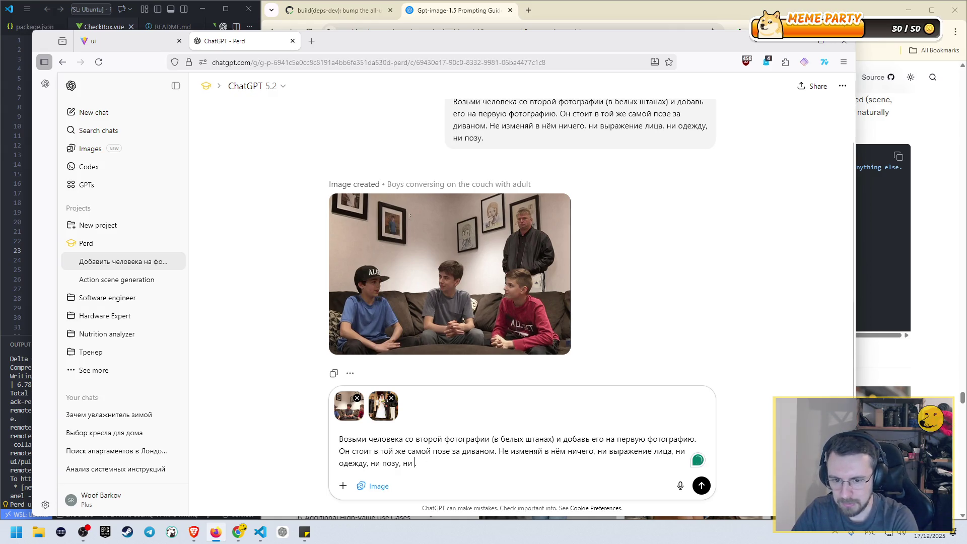
{"action": "type", "text": " в"}
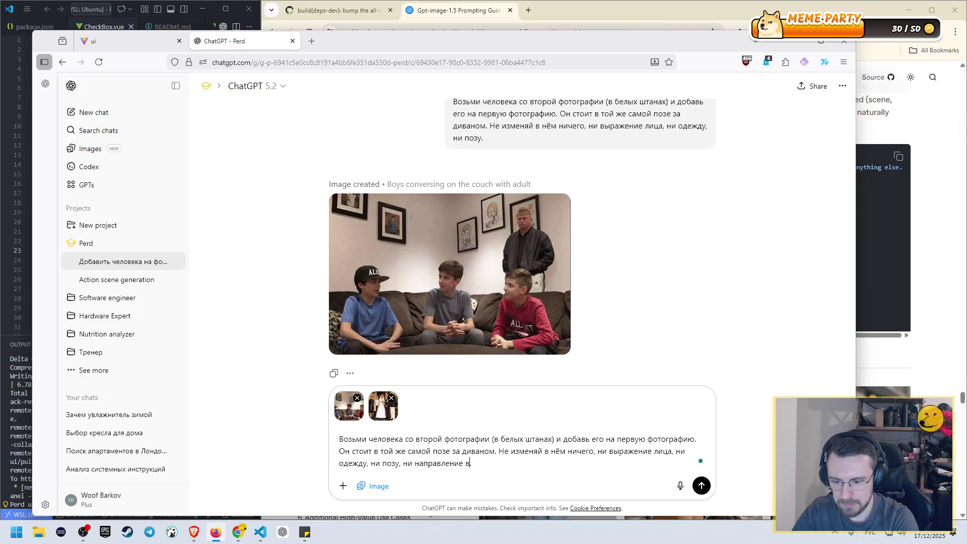
{"action": "type", "text": "згляда ."}
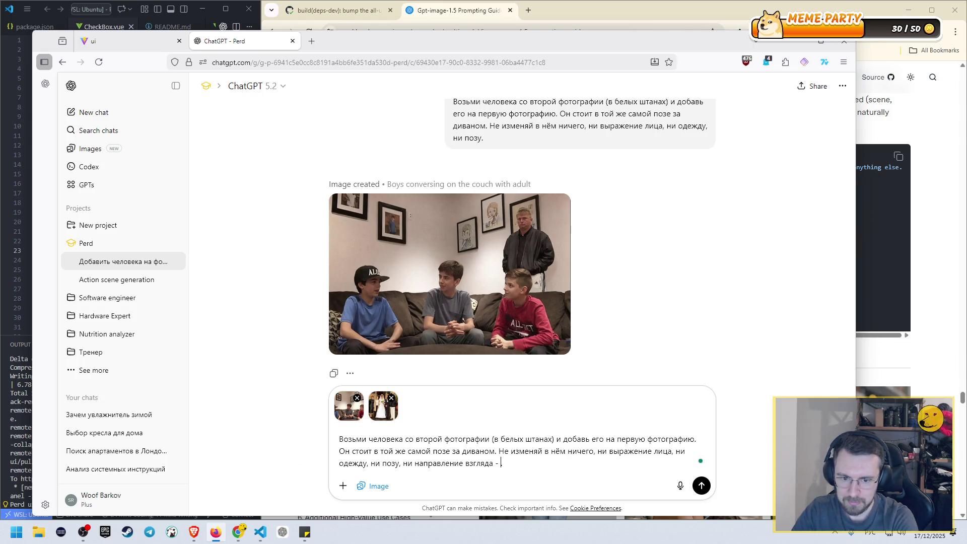
{"action": "key", "text": "alt+shift"}
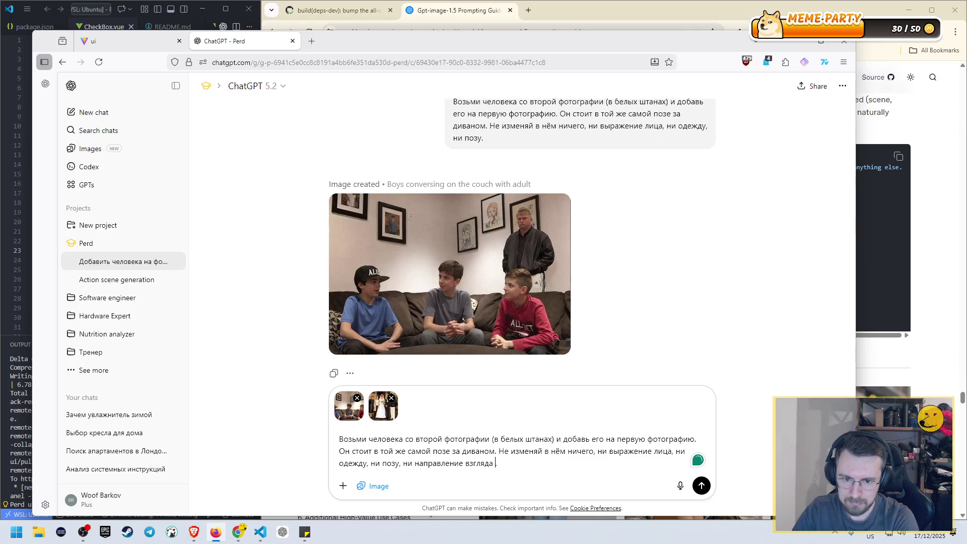
{"action": "key", "text": "BackSpace"}
{"action": "key", "text": "alt+shift"}
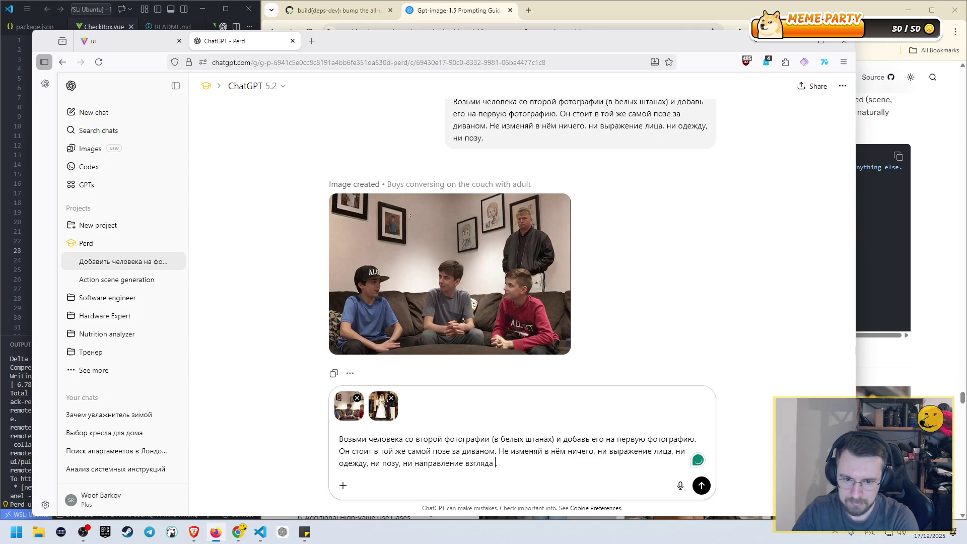
{"action": "type", "text": "—оставь всё как есть в"}
{"action": "key", "text": "BackSpace"}
{"action": "key", "text": "BackSpace"}
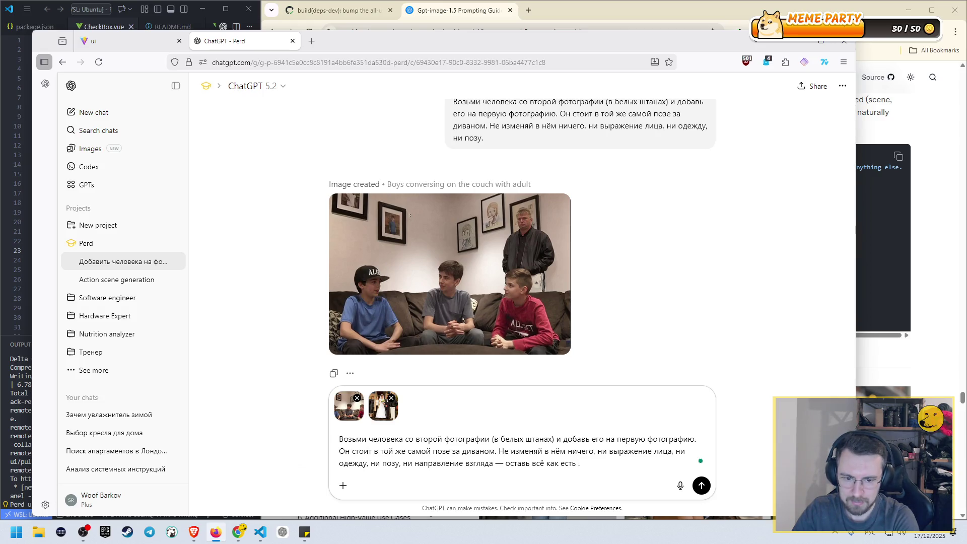
{"action": "key", "text": "BackSpace"}
{"action": "key", "text": "BackSpace"}
{"action": "key", "text": "BackSpace"}
{"action": "type", "text": "всё неизменным,"}
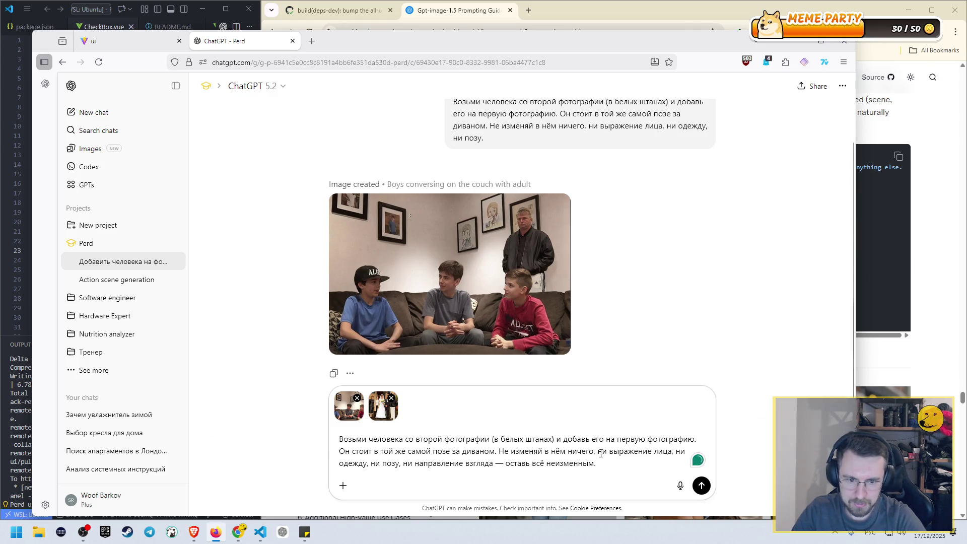
- Revise the prompt to seat the man on the right instead of the red-sweater boy, and send it
{"action": "double_click", "coordinate": [361, 450]}
{"action": "type", "text": "сидит справа"}
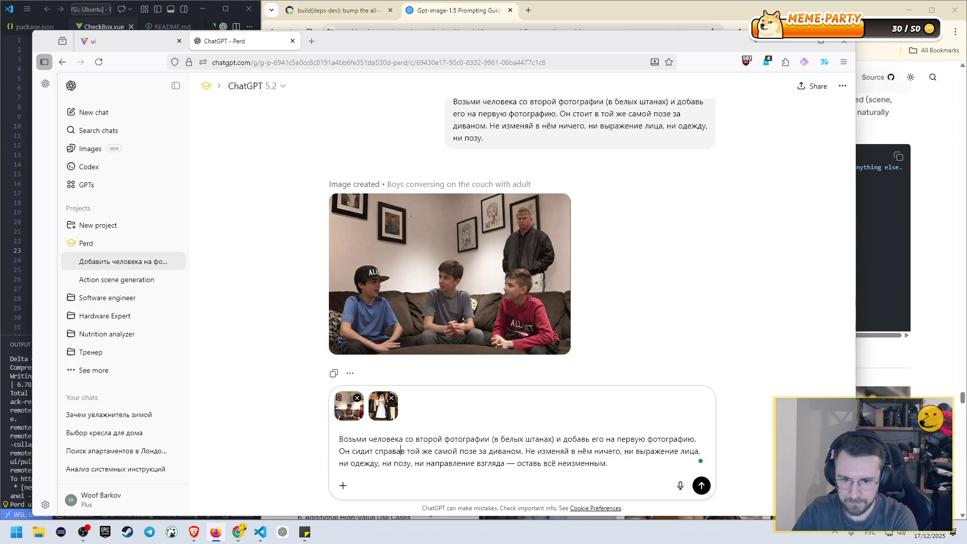
{"action": "type", "text": ", вместо "}
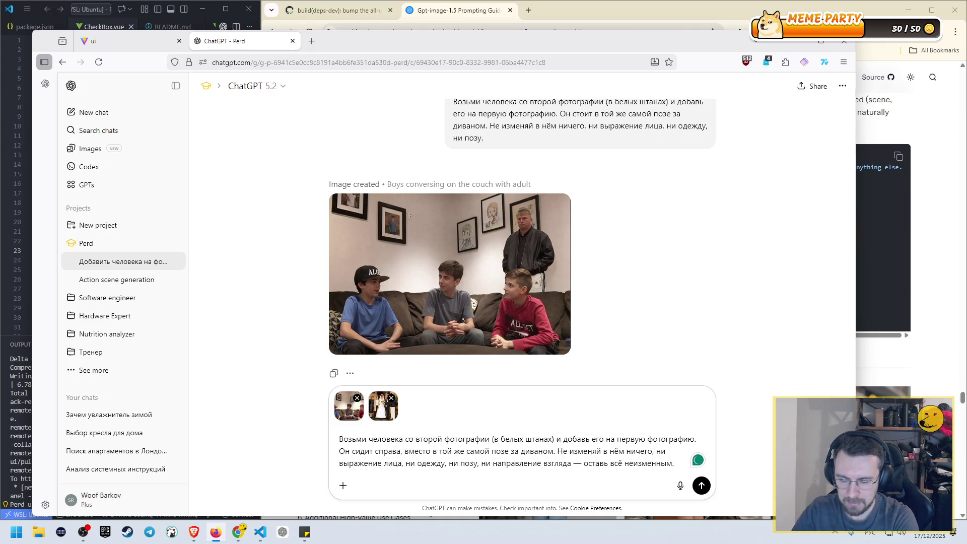
{"action": "type", "text": "мальчика в "}
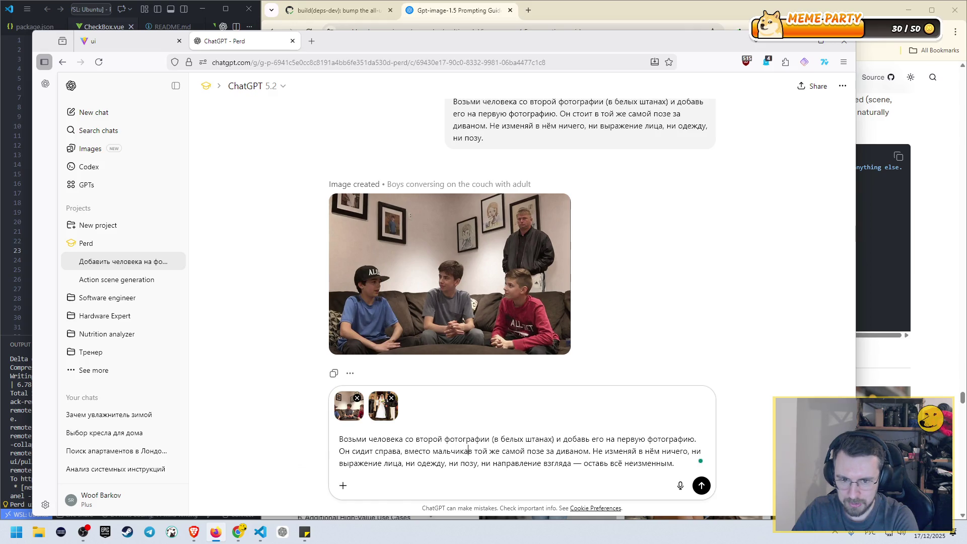
{"action": "type", "text": "красном спи"}
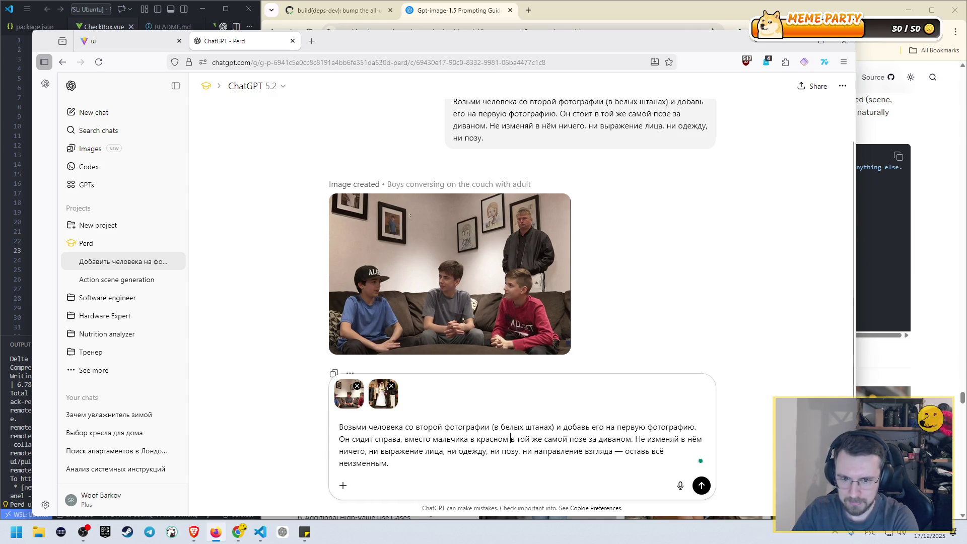
{"action": "type", "text": "те"}
{"action": "key", "text": "BackSpace"}
{"action": "key", "text": "BackSpace"}
{"action": "key", "text": "BackSpace"}
{"action": "type", "text": "витере"}
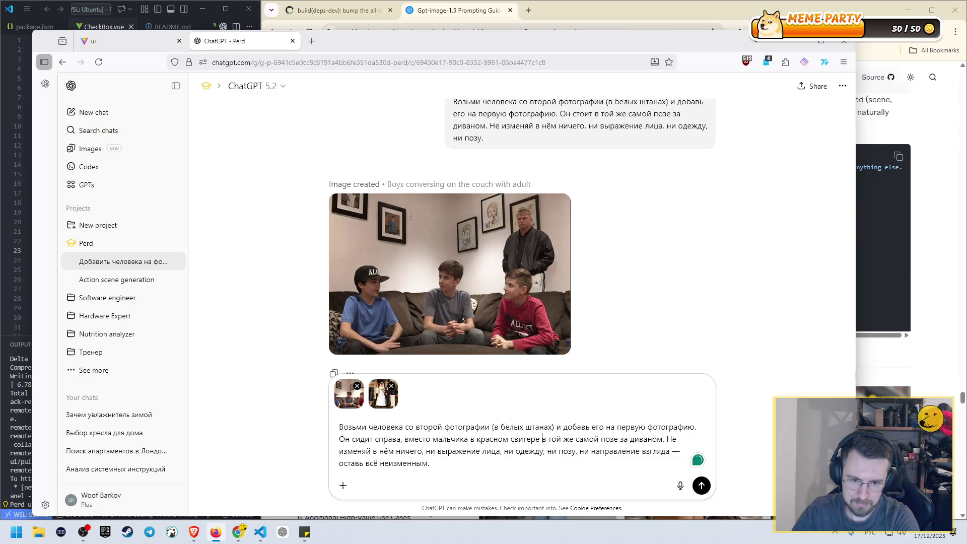
{"action": "left_click", "coordinate": [663, 439], "text": "shift"}
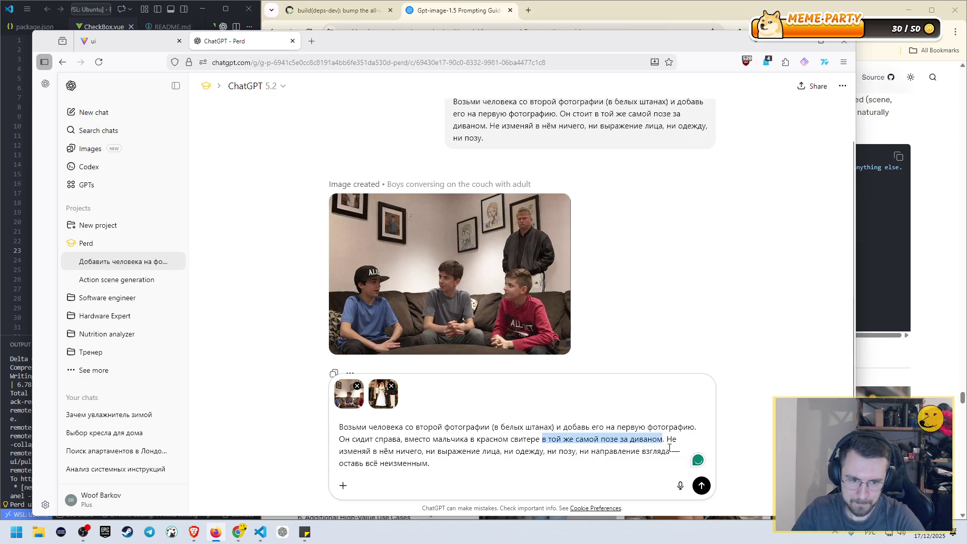
{"action": "key", "text": "BackSpace"}
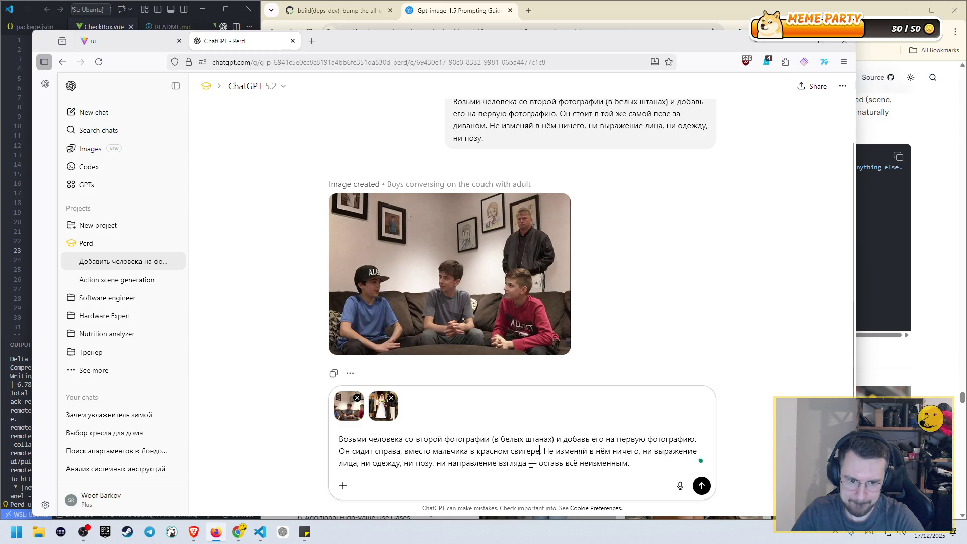
{"action": "left_click_drag", "start_coordinate": [402, 463], "coordinate": [435, 463]}
{"action": "key", "text": "BackSpace"}
{"action": "key", "text": "BackSpace"}
{"action": "type", "text": ","}
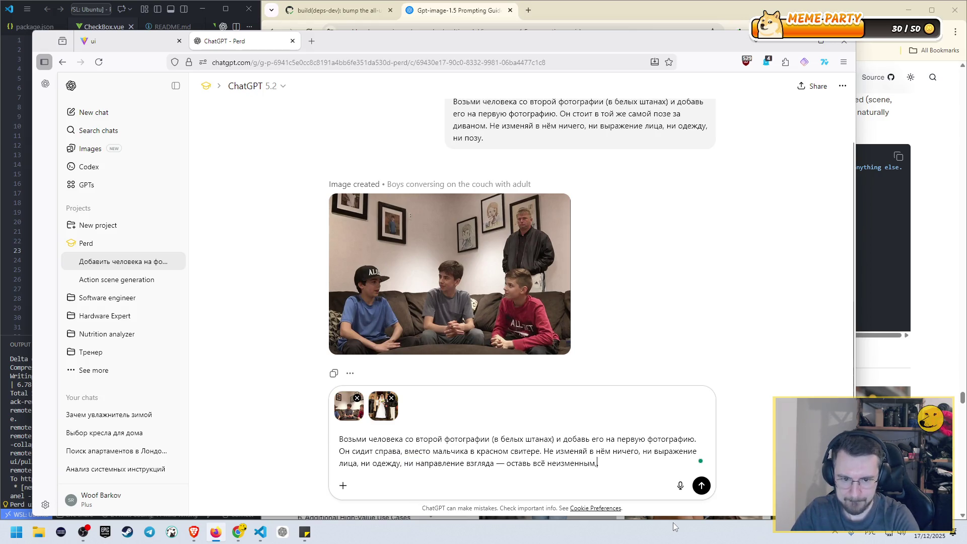
{"action": "type", "text": "как в оригина"}
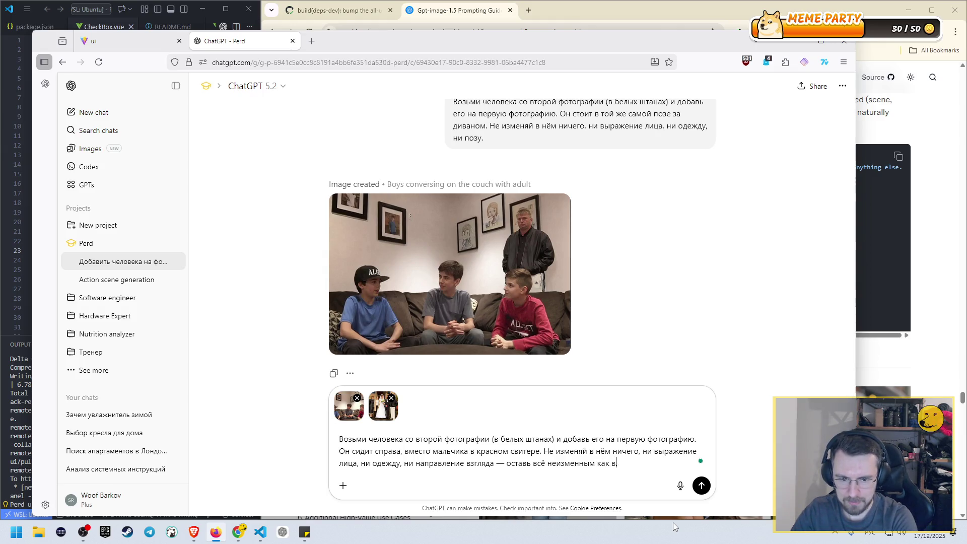
{"action": "type", "text": "л"}
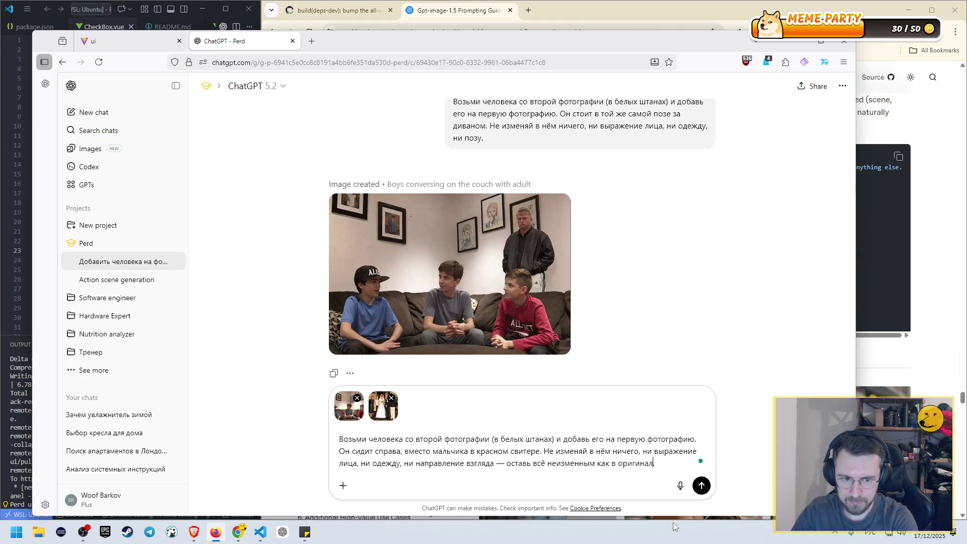
{"action": "type", "text": "е, просто сд"}
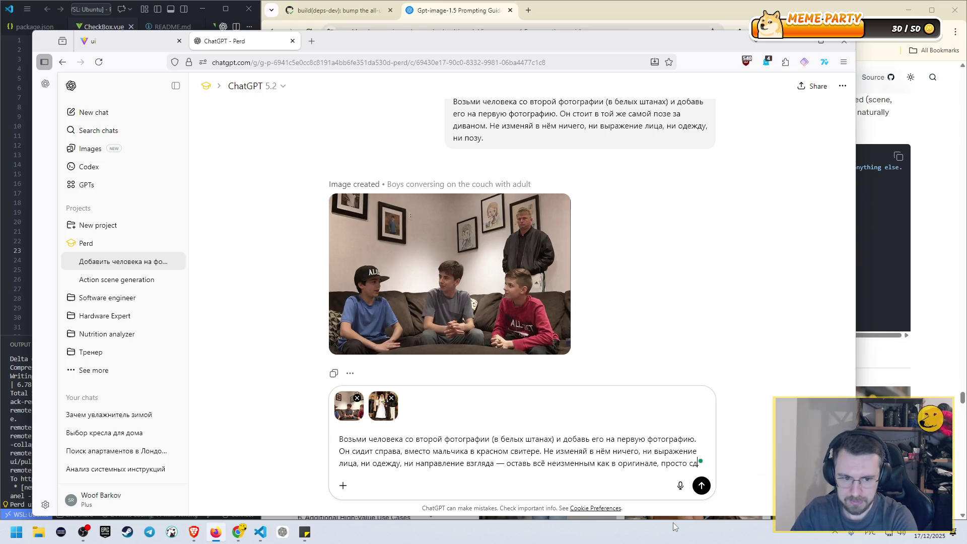
{"action": "type", "text": "елай его сидя"}
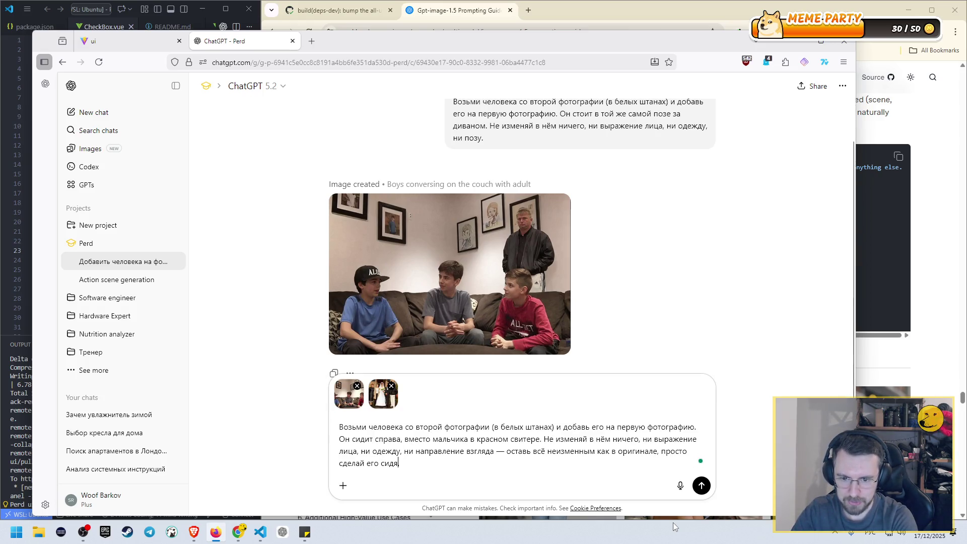
{"action": "type", "text": "чим."}
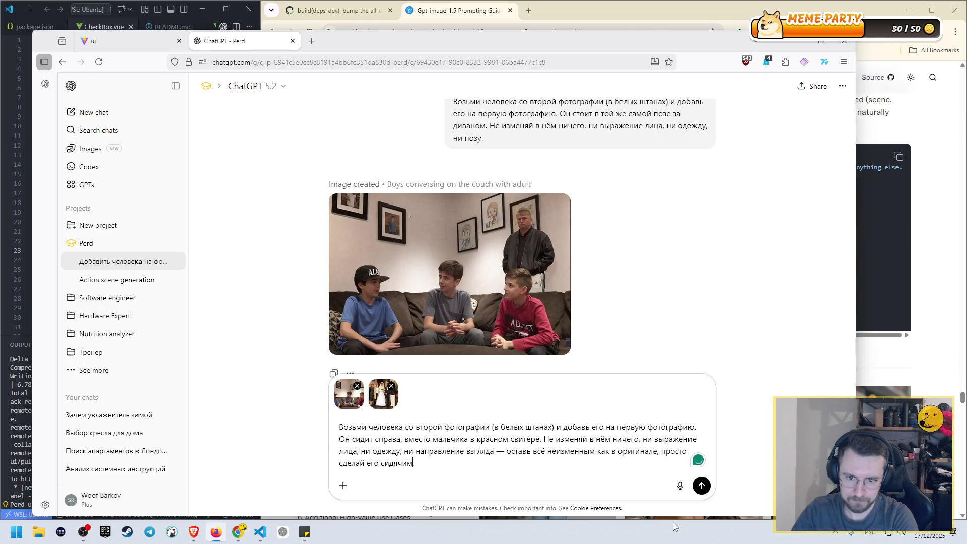
{"action": "key", "text": "Return"}
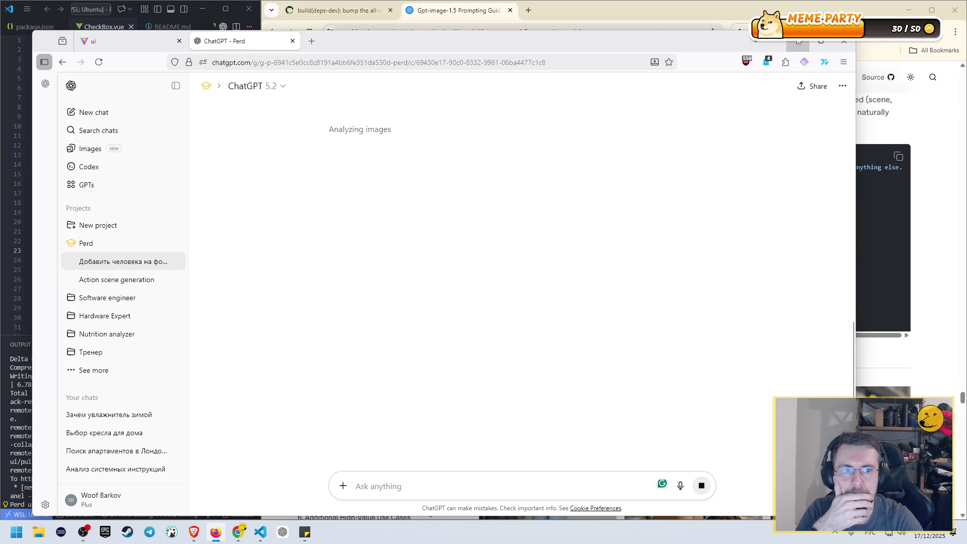
{"action": "key", "text": "alt+Tab"}
- Scroll the Cookbook guide and highlight wording in the interior swap prompt, including 'replace ONLY'
{"action": "scroll", "coordinate": [606, 238], "scroll_direction": "down", "scroll_amount": 10}
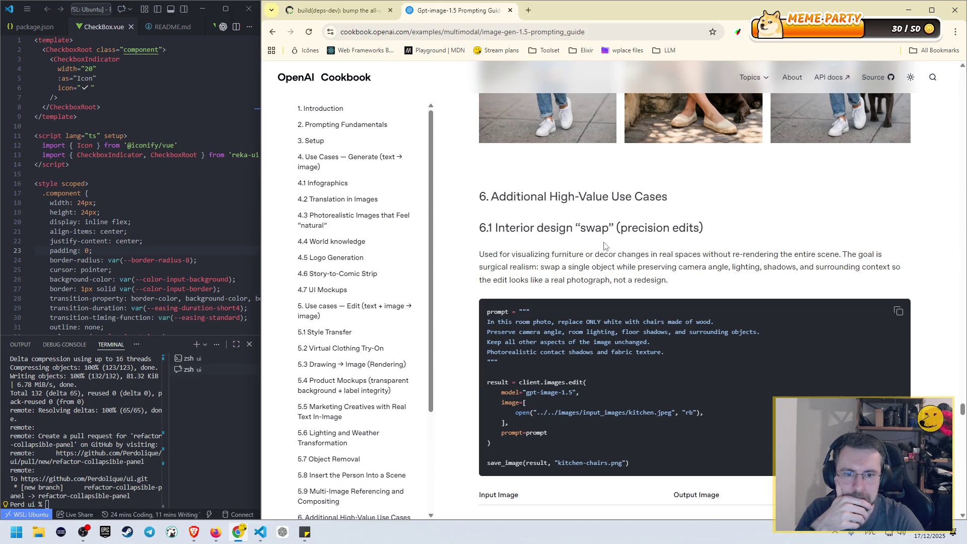
{"action": "scroll", "coordinate": [605, 246], "scroll_direction": "down", "scroll_amount": 2}
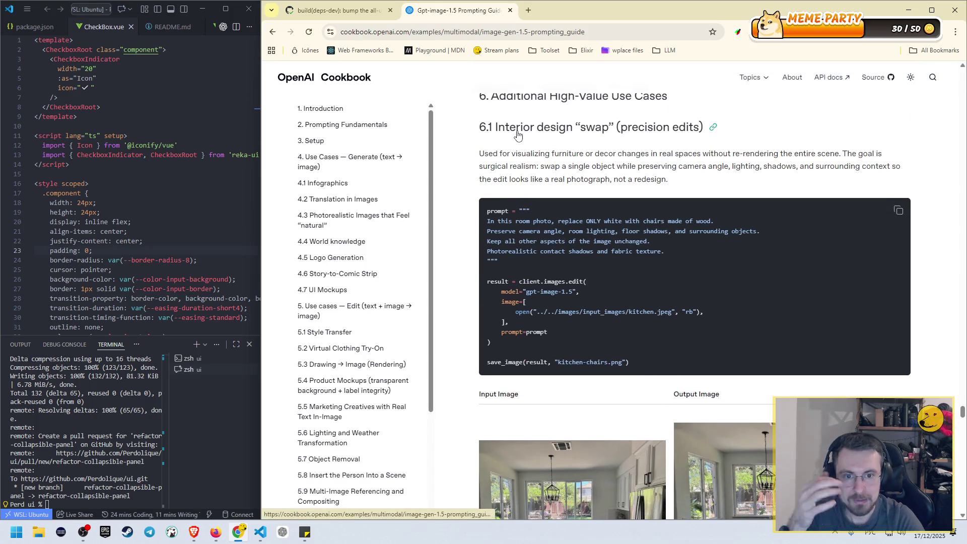
{"action": "scroll", "coordinate": [516, 137], "scroll_direction": "down", "scroll_amount": 4}
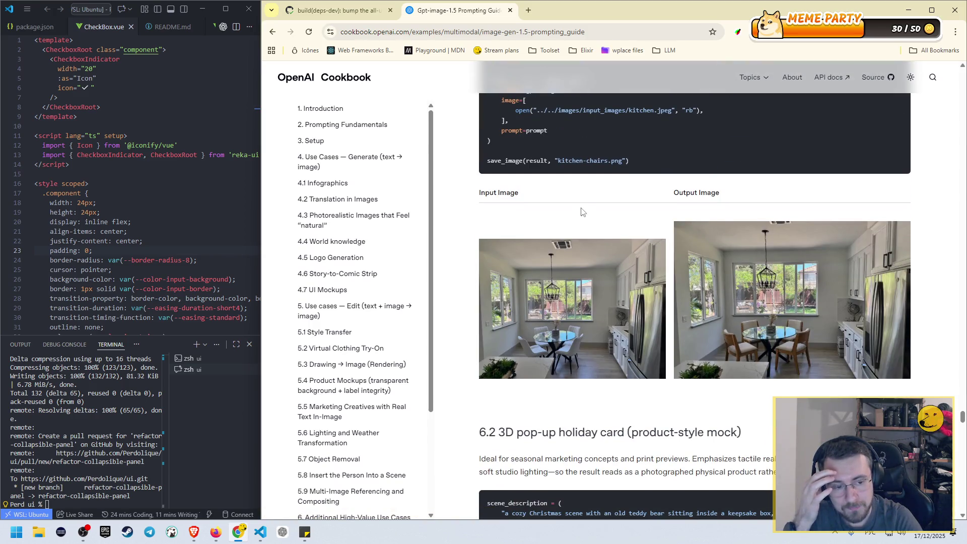
{"action": "scroll", "coordinate": [583, 211], "scroll_direction": "up", "scroll_amount": 2}
{"action": "left_click_drag", "start_coordinate": [499, 127], "coordinate": [551, 123]}
{"action": "left_click", "coordinate": [618, 131]}
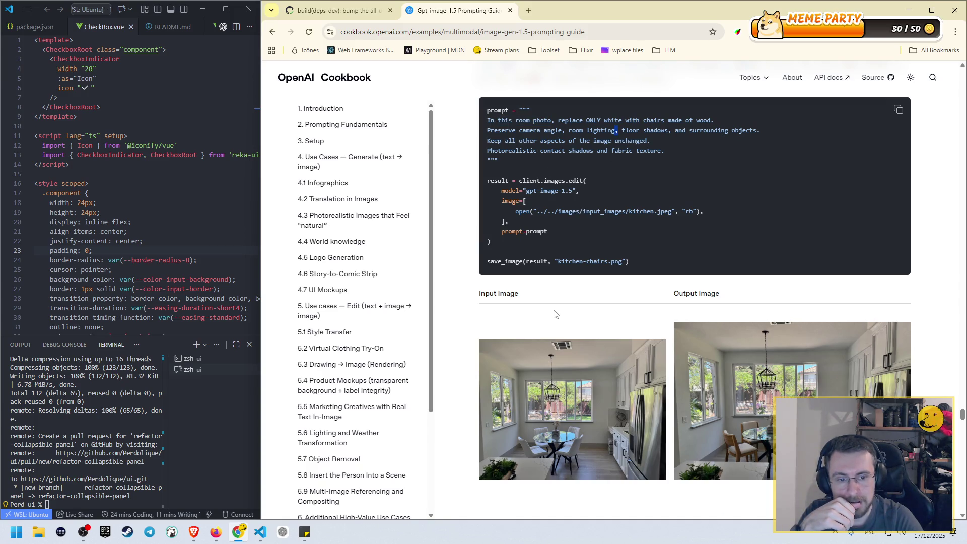
{"action": "left_click_drag", "start_coordinate": [570, 120], "coordinate": [607, 119]}
{"action": "left_click", "coordinate": [630, 120]}
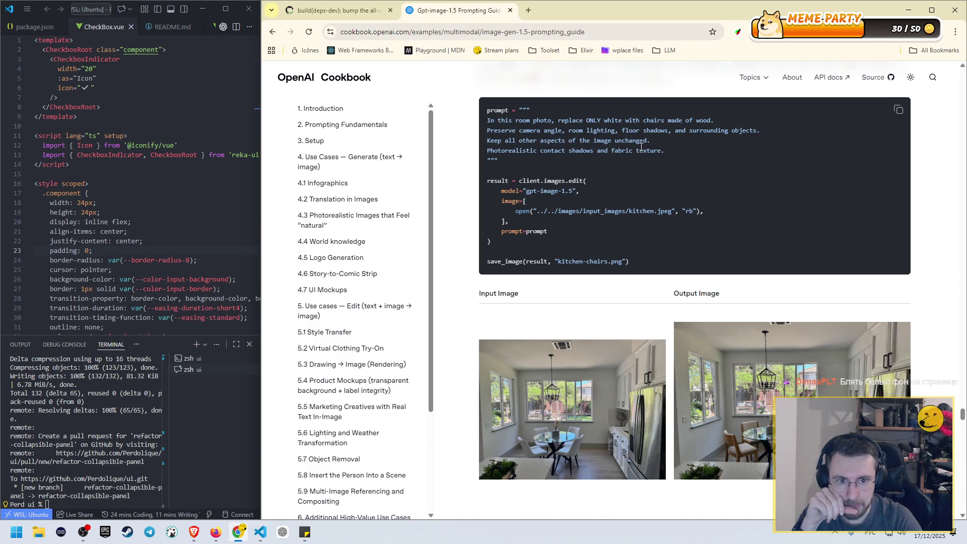
{"action": "scroll", "coordinate": [642, 193], "scroll_direction": "down", "scroll_amount": 1}
{"action": "scroll", "coordinate": [625, 185], "scroll_direction": "up", "scroll_amount": 1}
{"action": "left_click_drag", "start_coordinate": [517, 132], "coordinate": [641, 132]}
- Scroll through sections 6.1–6.3 to the Collectible Action Figure prompt code
{"action": "scroll", "coordinate": [638, 227], "scroll_direction": "down", "scroll_amount": 3}
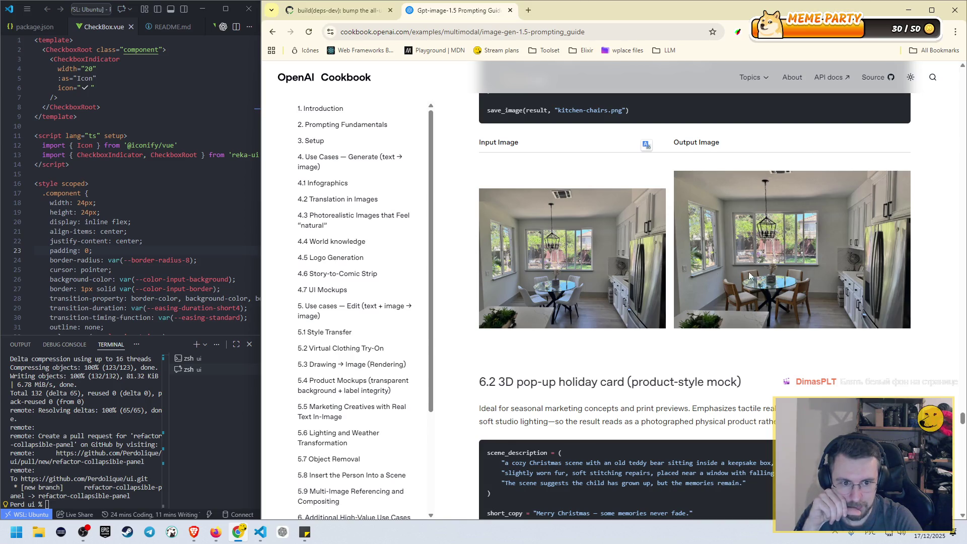
{"action": "scroll", "coordinate": [782, 267], "scroll_direction": "down", "scroll_amount": 3}
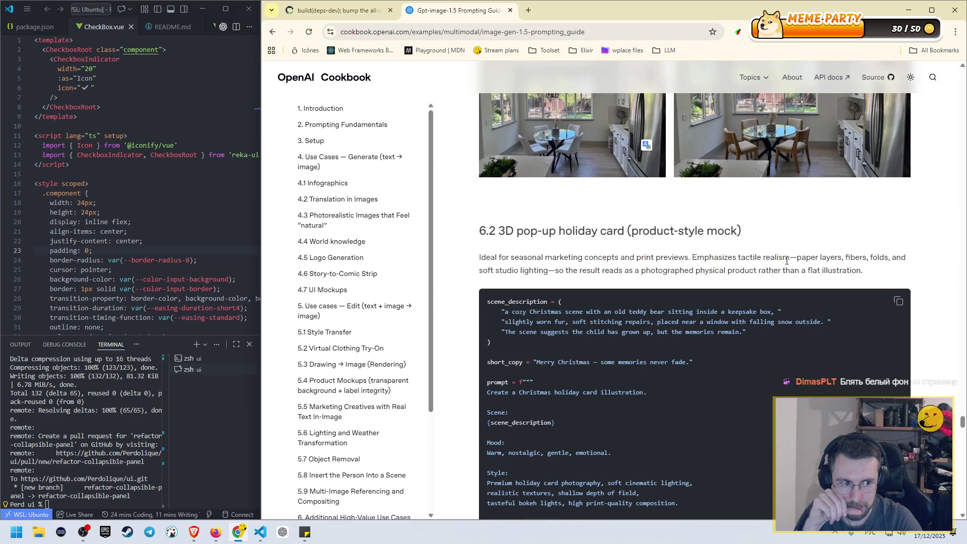
{"action": "scroll", "coordinate": [786, 260], "scroll_direction": "down", "scroll_amount": 2}
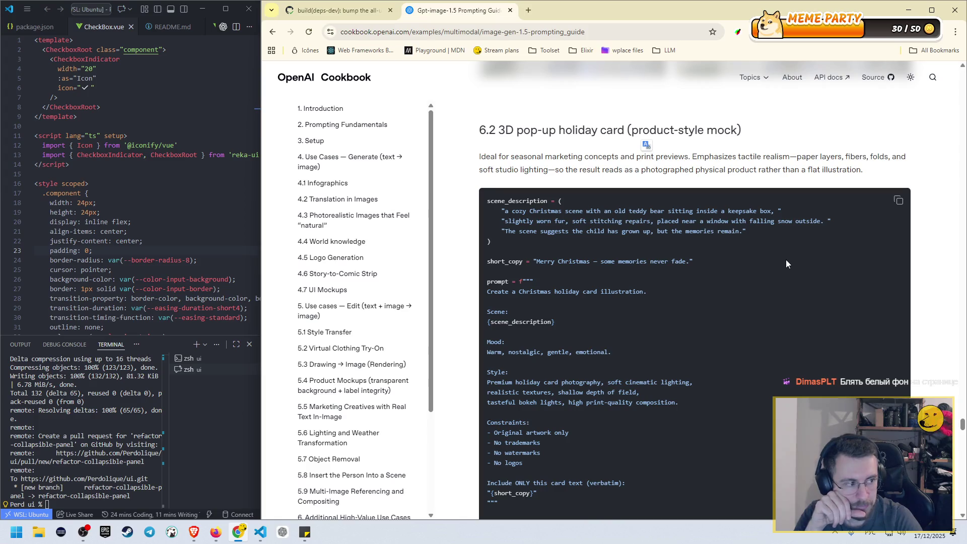
{"action": "scroll", "coordinate": [781, 258], "scroll_direction": "down", "scroll_amount": 9}
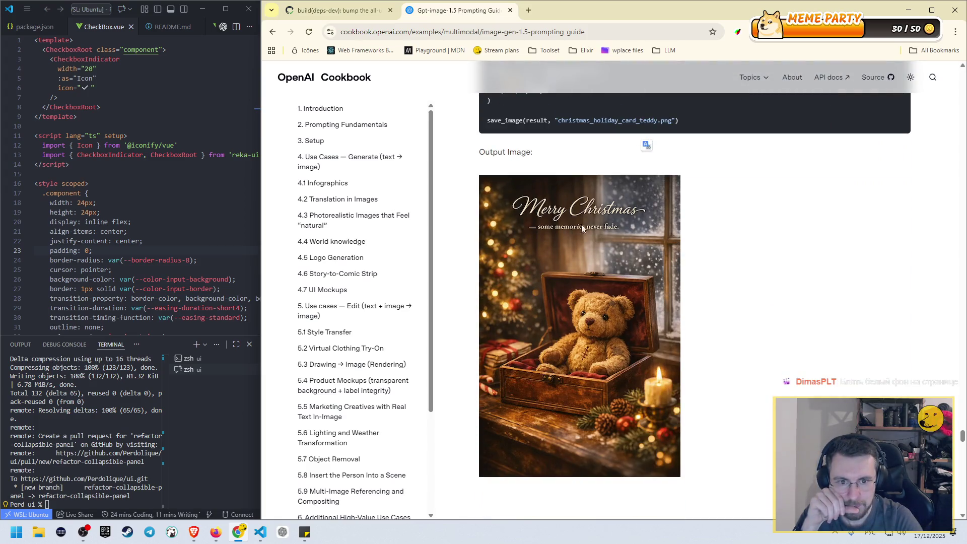
{"action": "scroll", "coordinate": [623, 221], "scroll_direction": "up", "scroll_amount": 10}
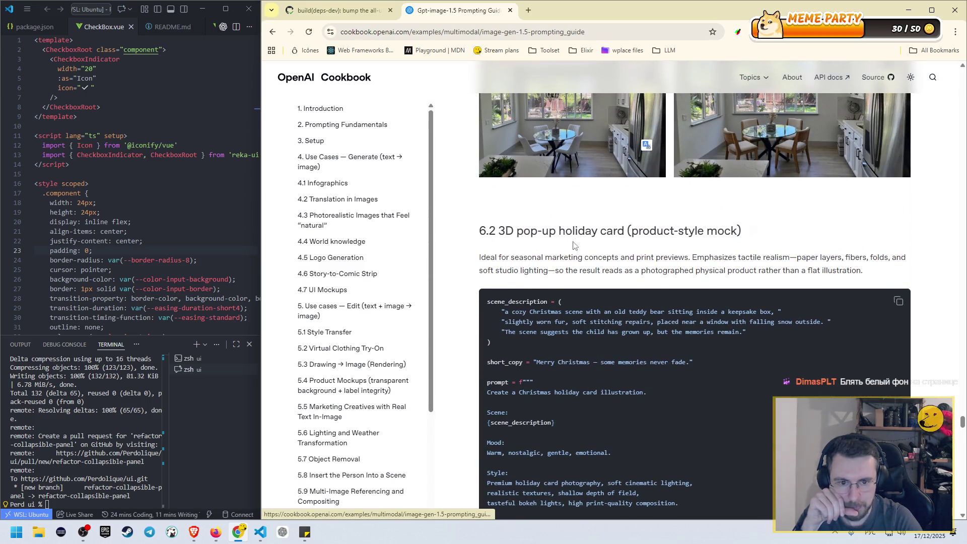
{"action": "scroll", "coordinate": [607, 250], "scroll_direction": "down", "scroll_amount": 5}
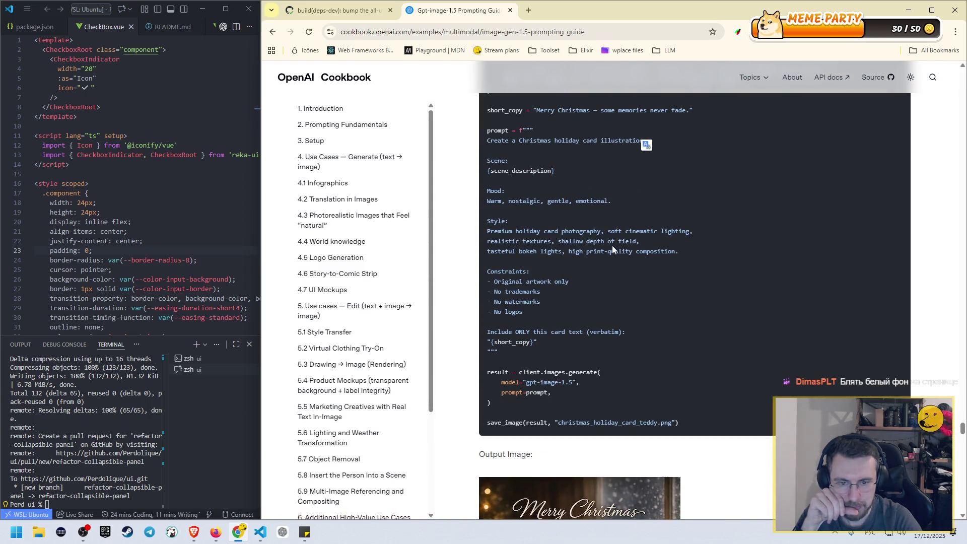
{"action": "scroll", "coordinate": [612, 246], "scroll_direction": "down", "scroll_amount": 5}
{"action": "scroll", "coordinate": [612, 246], "scroll_direction": "down", "scroll_amount": 3}
{"action": "scroll", "coordinate": [612, 246], "scroll_direction": "up", "scroll_amount": 3}
{"action": "scroll", "coordinate": [612, 246], "scroll_direction": "up", "scroll_amount": 1}
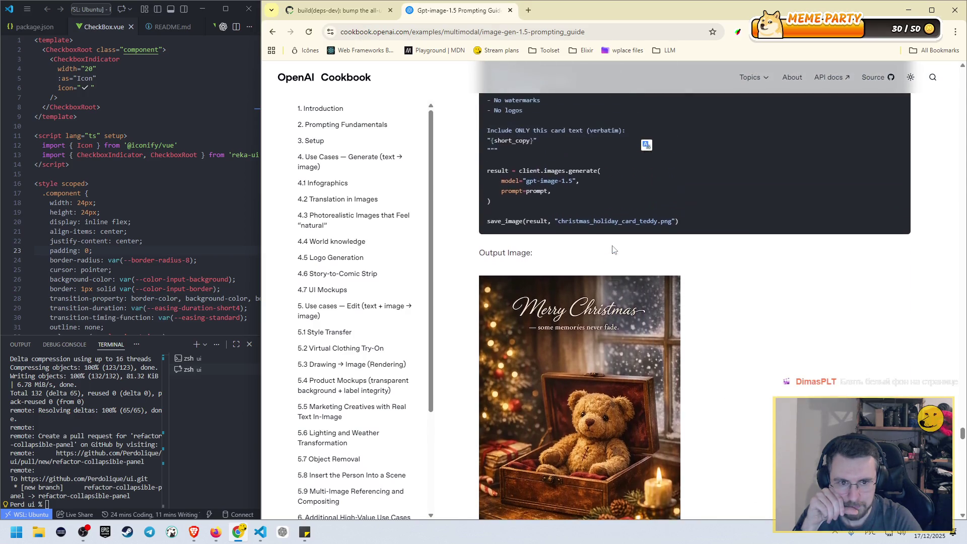
{"action": "scroll", "coordinate": [611, 246], "scroll_direction": "down", "scroll_amount": 7}
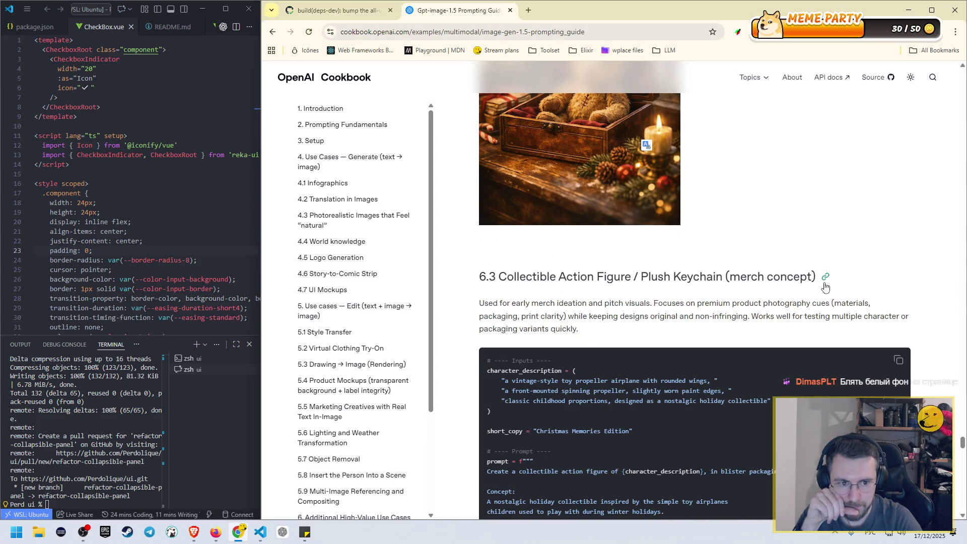
{"action": "scroll", "coordinate": [822, 291], "scroll_direction": "down", "scroll_amount": 4}
{"action": "scroll", "coordinate": [820, 290], "scroll_direction": "down", "scroll_amount": 7}
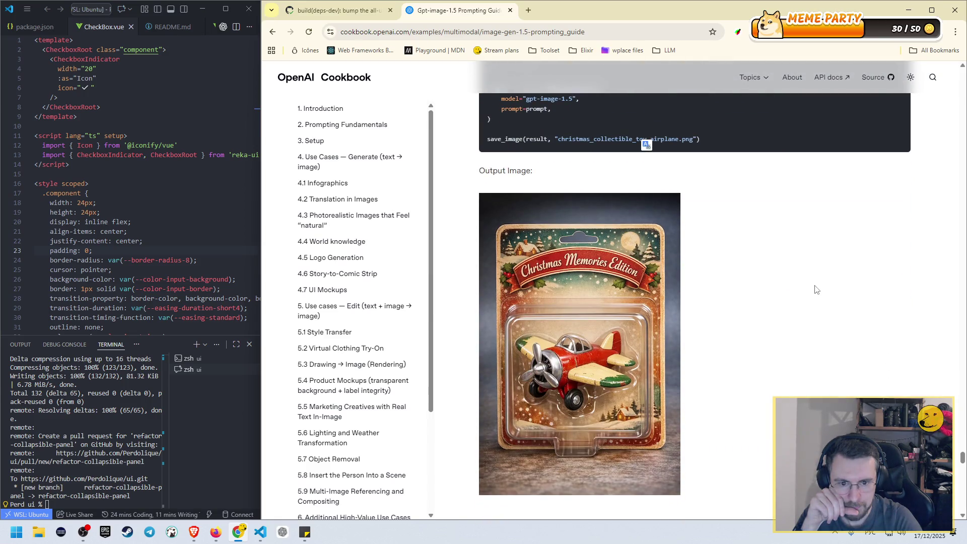
{"action": "scroll", "coordinate": [806, 288], "scroll_direction": "up", "scroll_amount": 9}
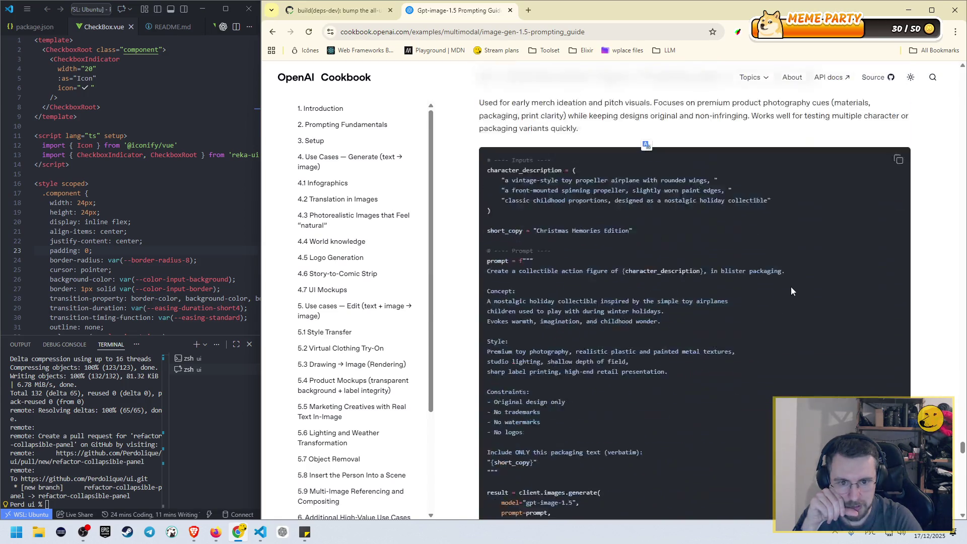
{"action": "scroll", "coordinate": [541, 295], "scroll_direction": "down", "scroll_amount": 3}
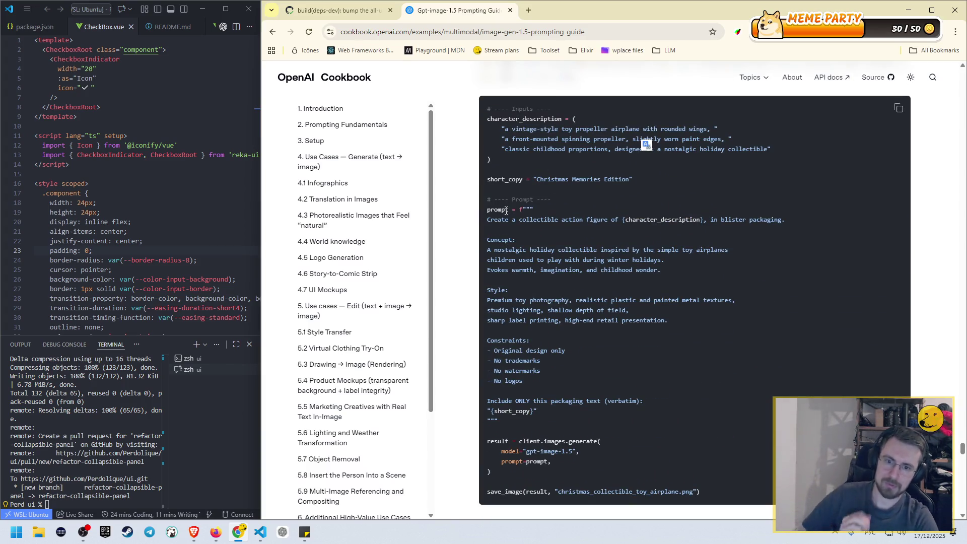
- Select the collectible figure prompt text through {short_copy}
{"action": "left_click_drag", "start_coordinate": [490, 220], "coordinate": [662, 272]}
{"action": "left_click", "coordinate": [505, 230]}
{"action": "left_click_drag", "start_coordinate": [502, 222], "coordinate": [556, 411]}
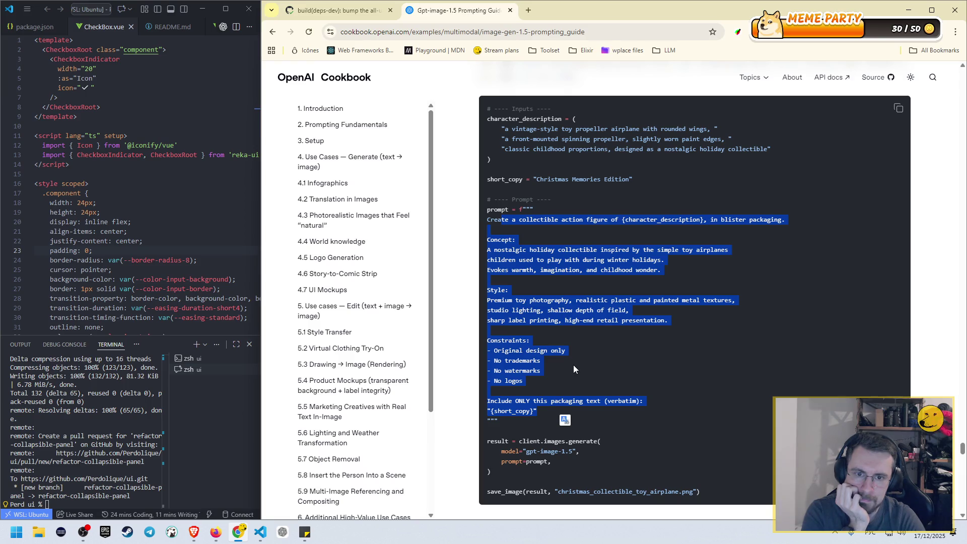
{"action": "left_click", "coordinate": [614, 263]}
- Scroll to the Conclusion, drag back up to section 4.2, then close the Cookbook guide
{"action": "scroll", "coordinate": [599, 272], "scroll_direction": "down", "scroll_amount": 1}
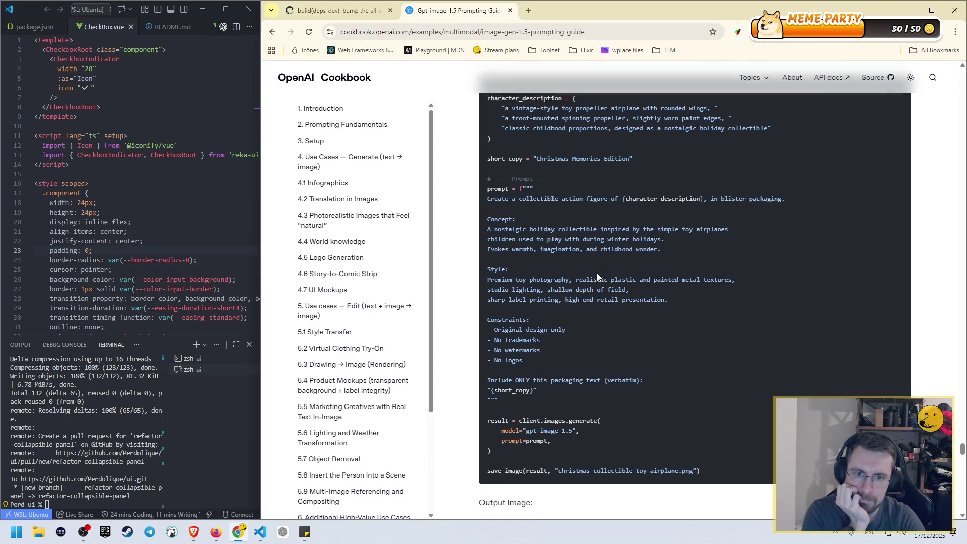
{"action": "scroll", "coordinate": [604, 272], "scroll_direction": "up", "scroll_amount": 4}
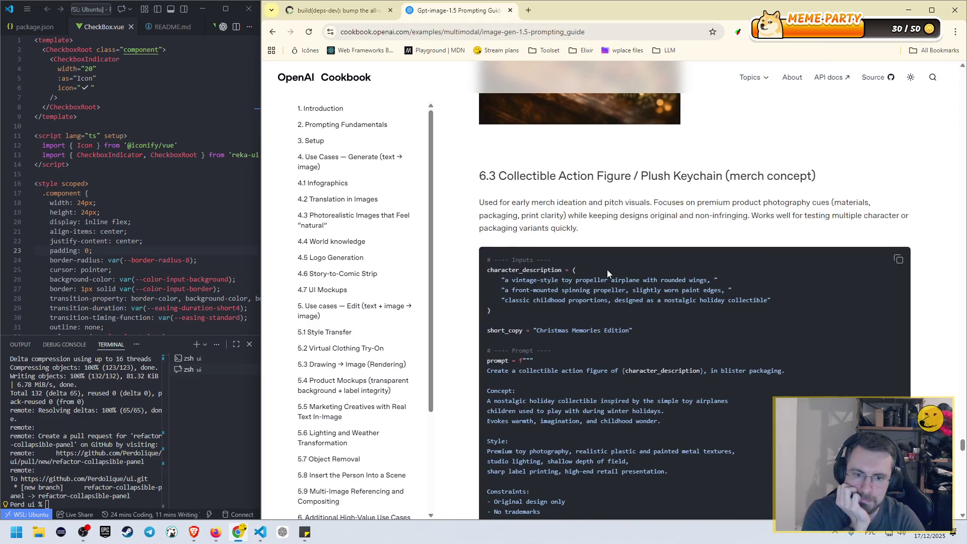
{"action": "scroll", "coordinate": [607, 273], "scroll_direction": "down", "scroll_amount": 10}
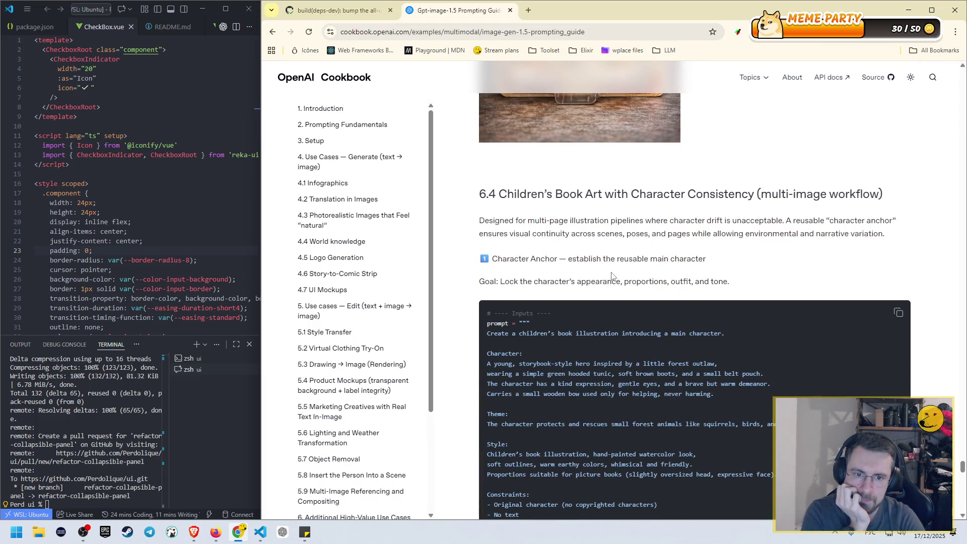
{"action": "scroll", "coordinate": [612, 270], "scroll_direction": "down", "scroll_amount": 10}
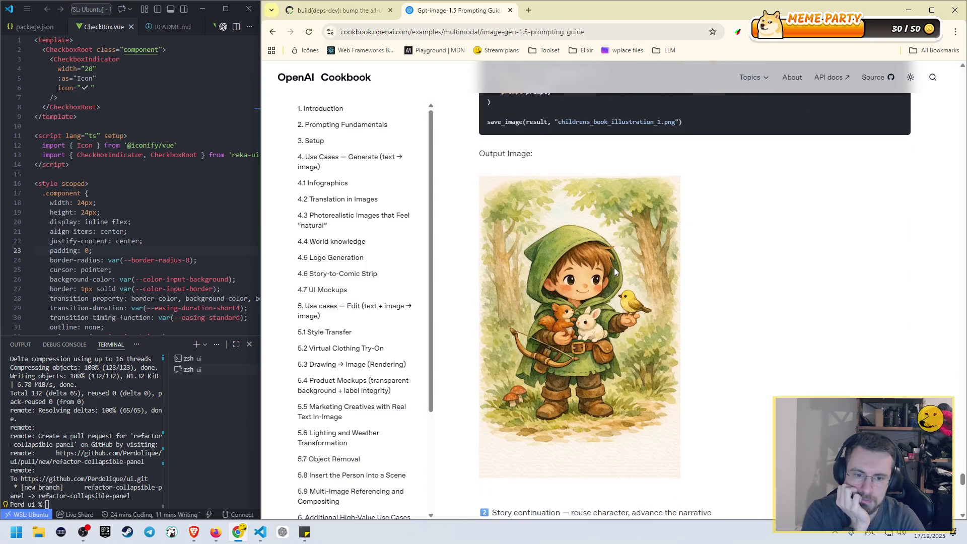
{"action": "scroll", "coordinate": [614, 270], "scroll_direction": "down", "scroll_amount": 15}
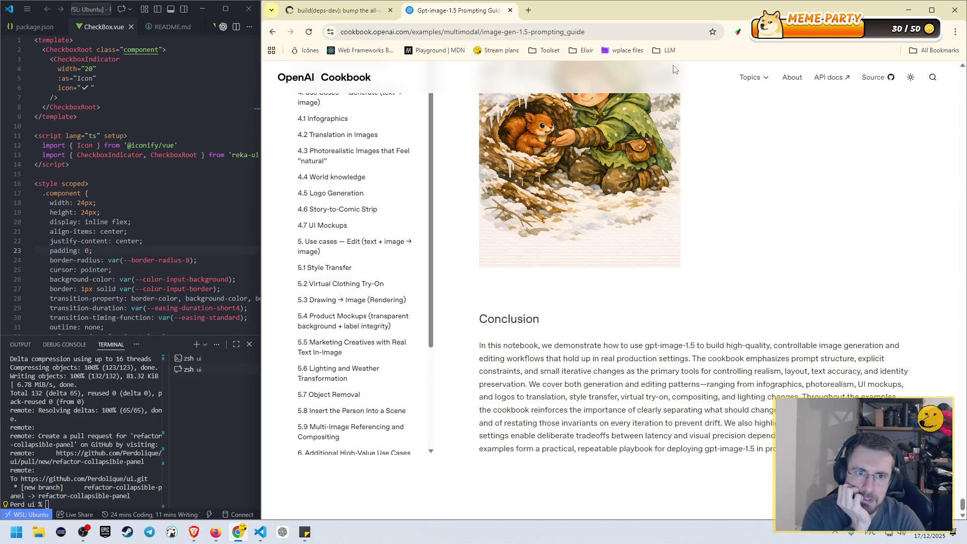
{"action": "left_click_drag", "start_coordinate": [962, 503], "coordinate": [962, 70]}
{"action": "left_click", "coordinate": [509, 10]}
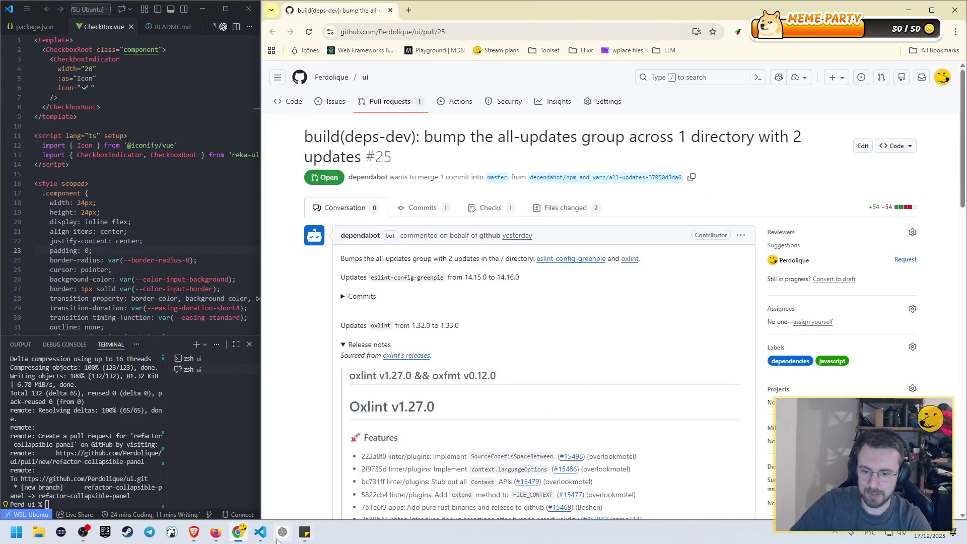
- Back in ChatGPT, view the uploaded wedding photo and newest couch image full size
{"action": "left_click", "coordinate": [215, 532]}
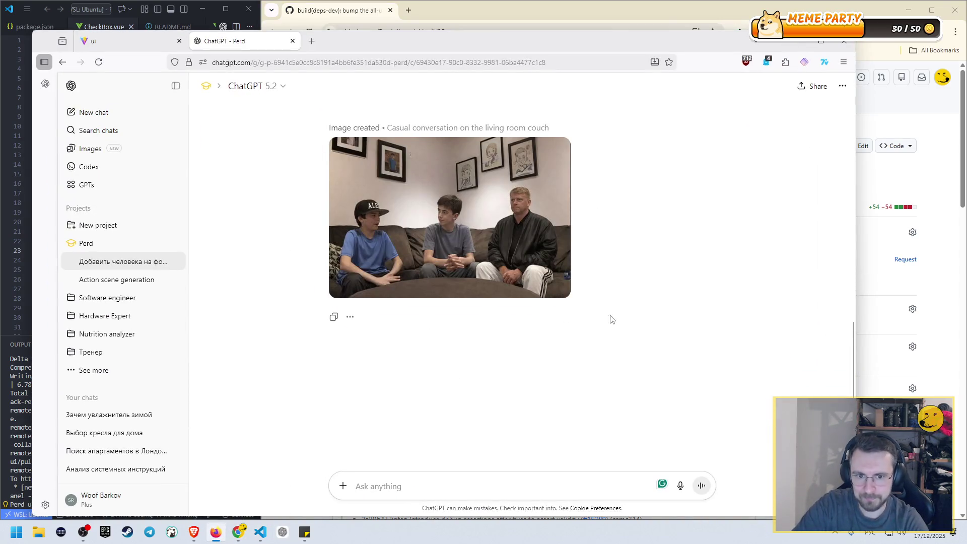
{"action": "scroll", "coordinate": [636, 300], "scroll_direction": "up", "scroll_amount": 2}
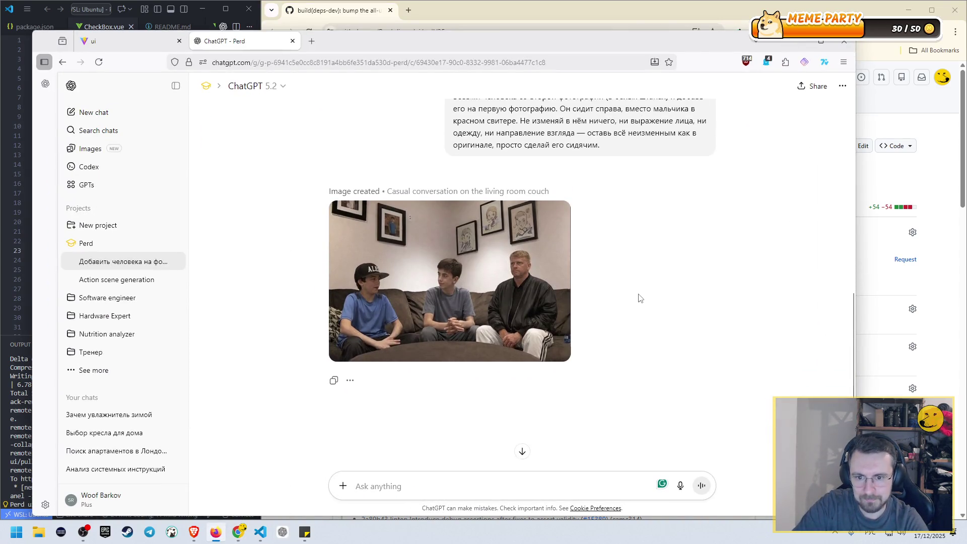
{"action": "scroll", "coordinate": [638, 298], "scroll_direction": "up", "scroll_amount": 5}
{"action": "scroll", "coordinate": [644, 291], "scroll_direction": "up", "scroll_amount": 1}
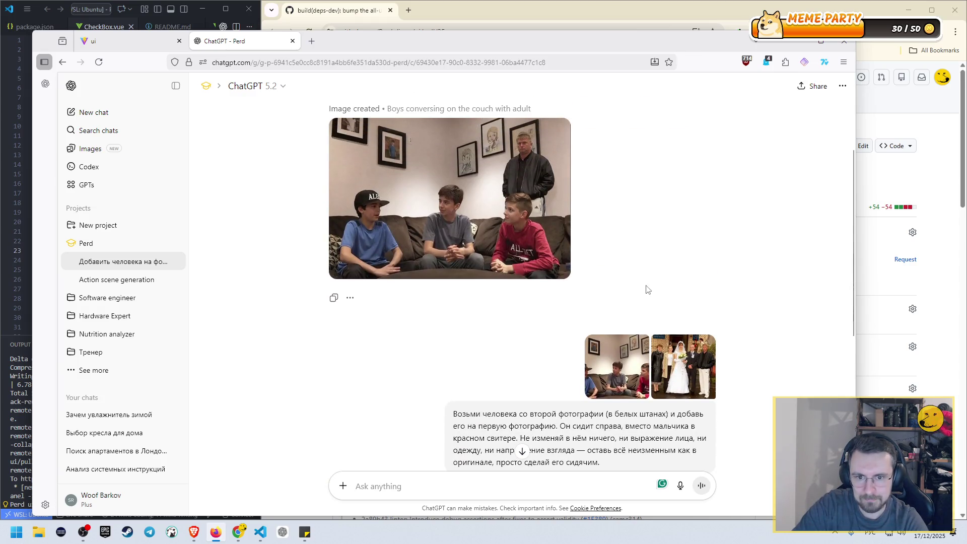
{"action": "left_click", "coordinate": [698, 370]}
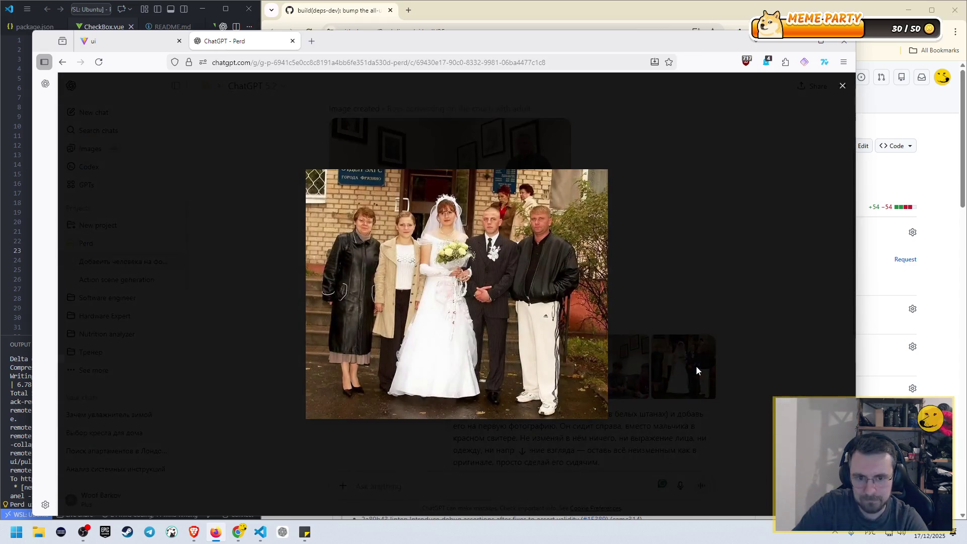
{"action": "left_click", "coordinate": [824, 123]}
{"action": "scroll", "coordinate": [506, 289], "scroll_direction": "down", "scroll_amount": 5}
{"action": "left_click", "coordinate": [506, 289]}
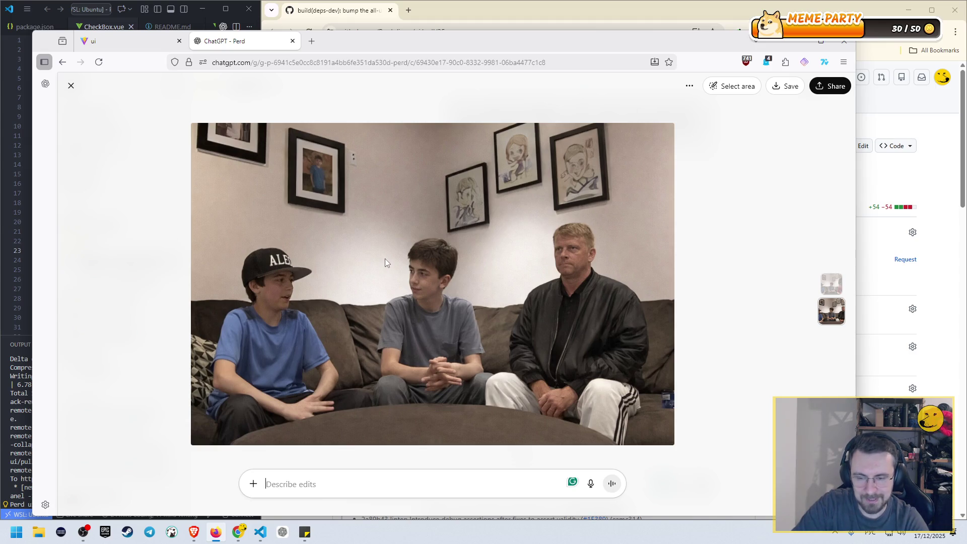
{"action": "left_click", "coordinate": [70, 86]}
- Compare the attached wedding photo against the generated couch image once more
{"action": "scroll", "coordinate": [687, 305], "scroll_direction": "up", "scroll_amount": 5}
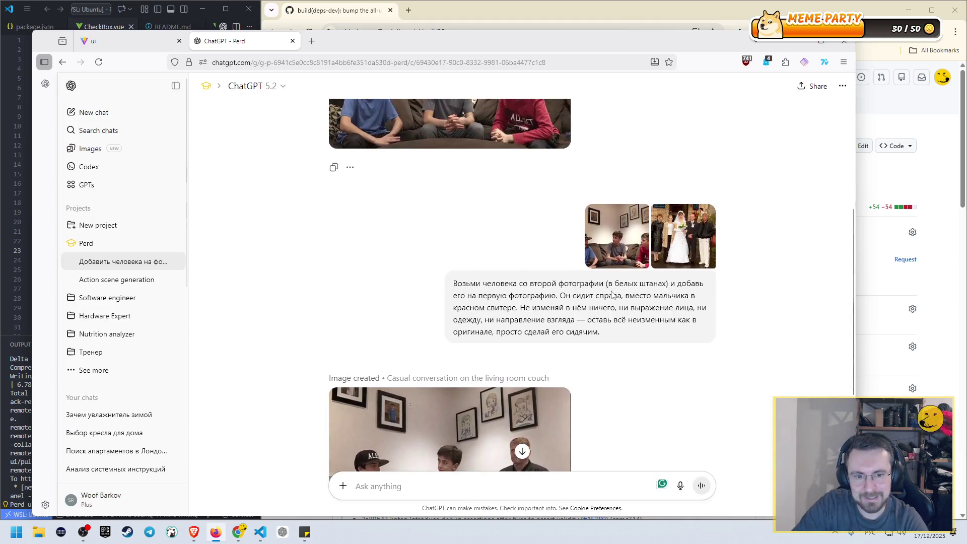
{"action": "left_click", "coordinate": [688, 306]}
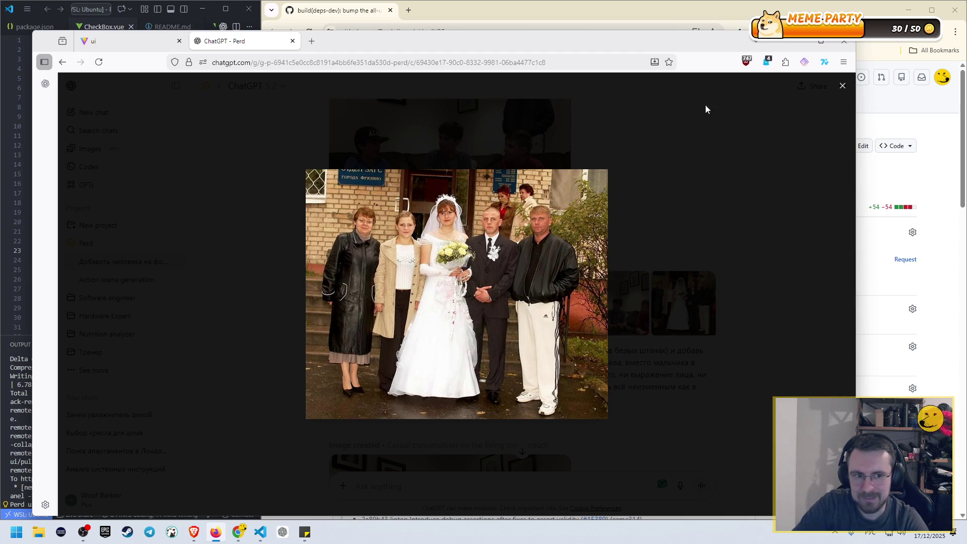
{"action": "left_click", "coordinate": [842, 89]}
{"action": "scroll", "coordinate": [499, 230], "scroll_direction": "down", "scroll_amount": 5}
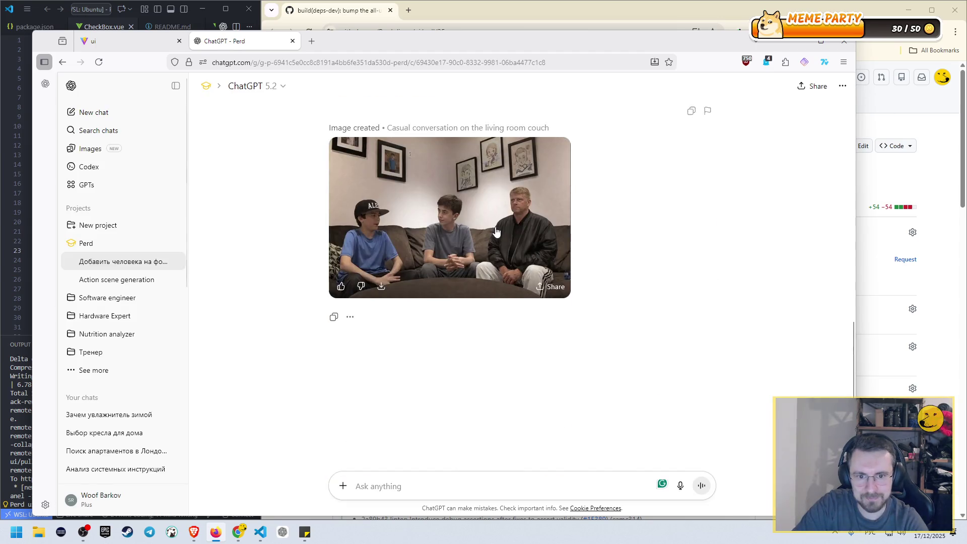
{"action": "left_click", "coordinate": [498, 230]}
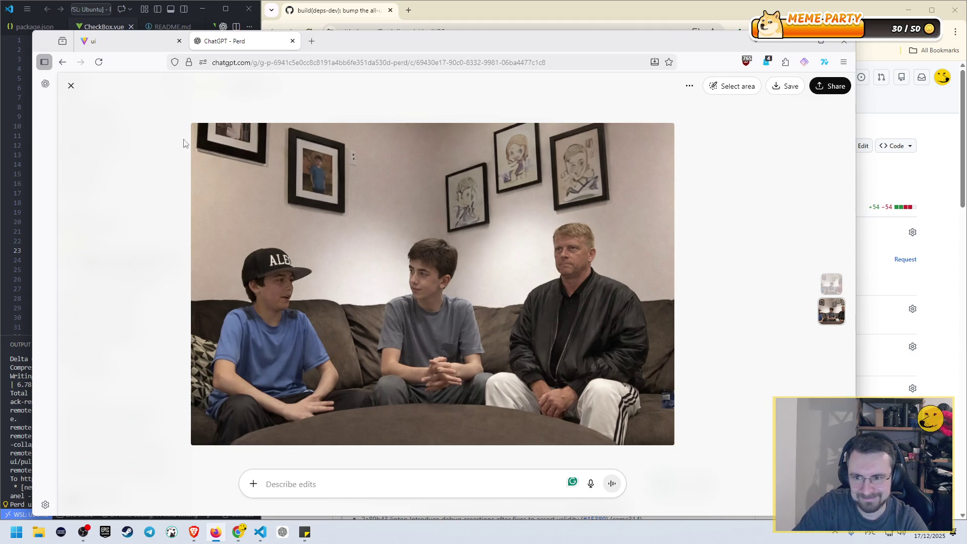
{"action": "left_click", "coordinate": [71, 87]}
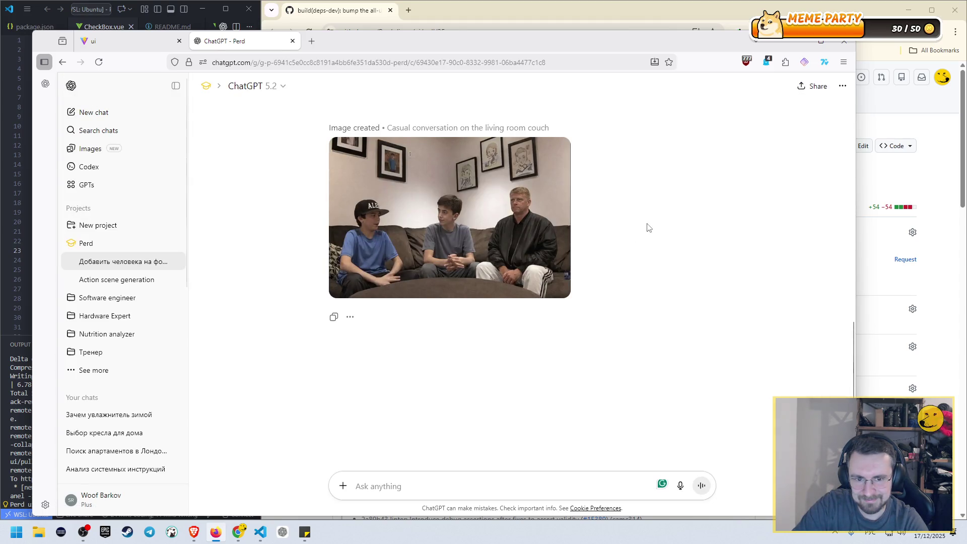
- Archive the couch-compositing conversation from its options menu
{"action": "scroll", "coordinate": [647, 227], "scroll_direction": "up", "scroll_amount": 6}
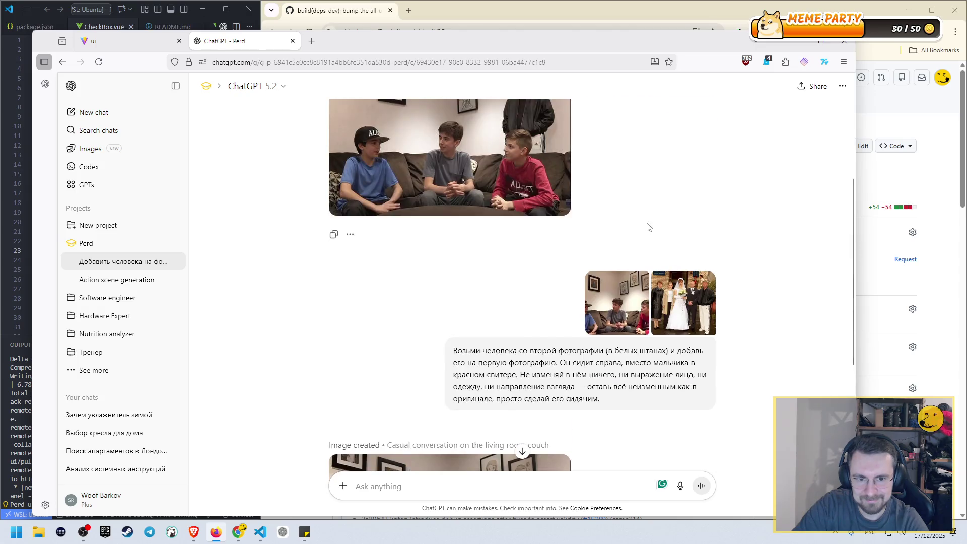
{"action": "scroll", "coordinate": [655, 225], "scroll_direction": "down", "scroll_amount": 10}
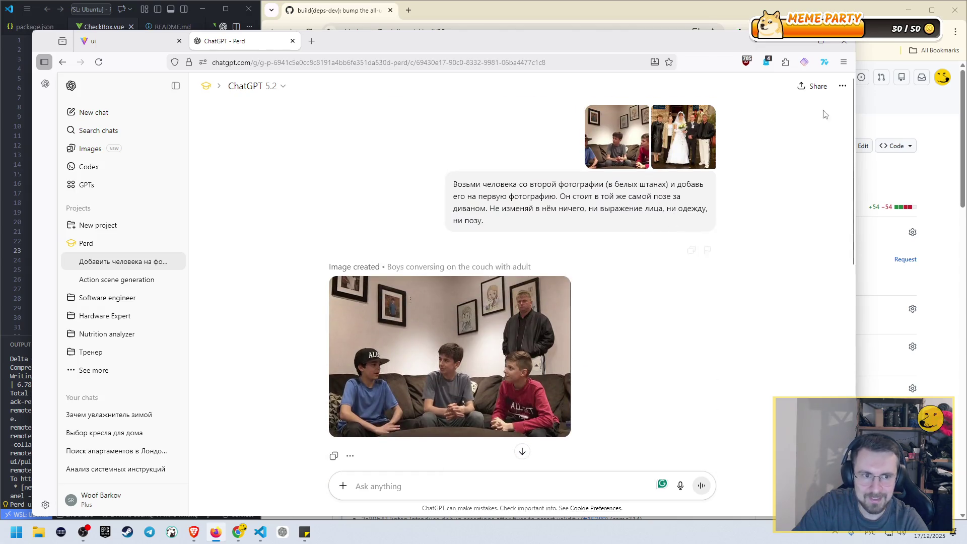
{"action": "left_click", "coordinate": [842, 85]}
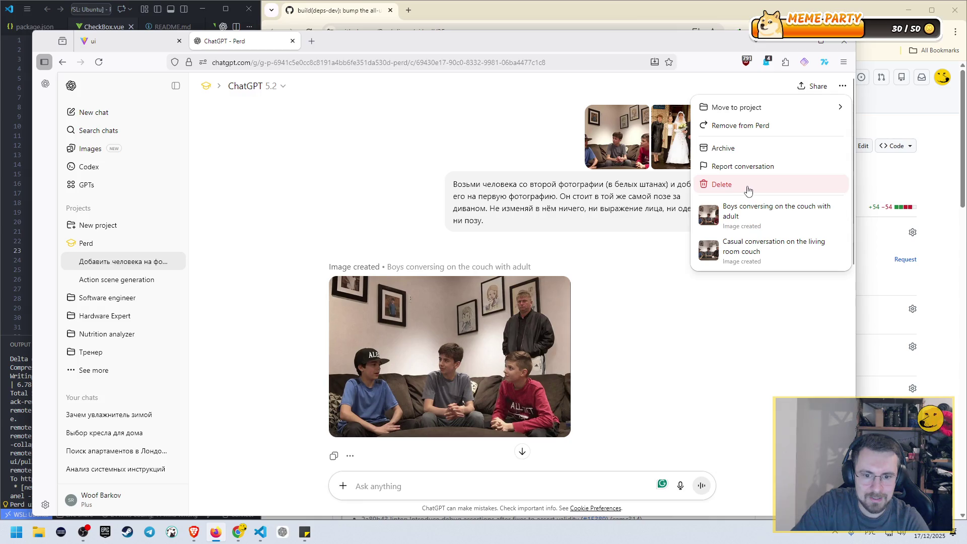
{"action": "left_click", "coordinate": [747, 151]}
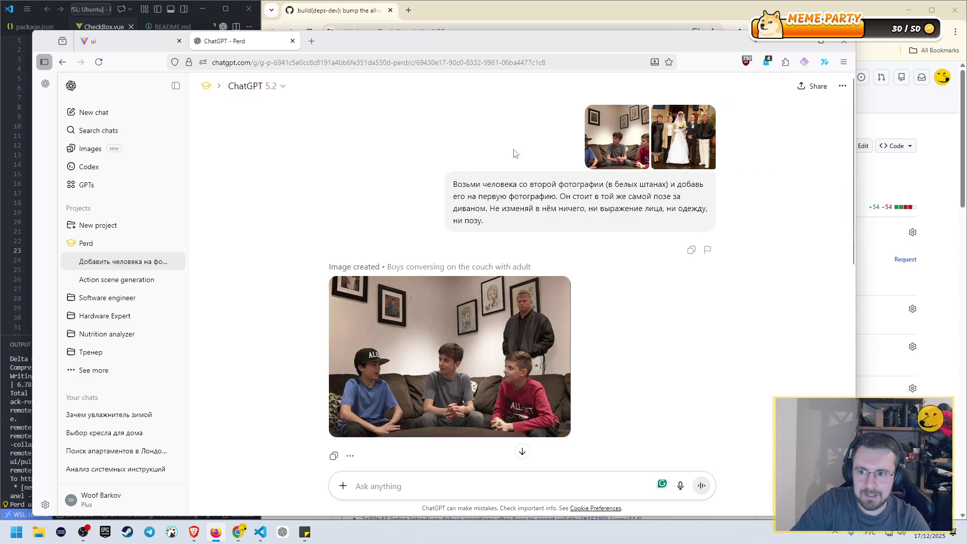
- Archive the Action scene generation chat
{"action": "left_click", "coordinate": [132, 261]}
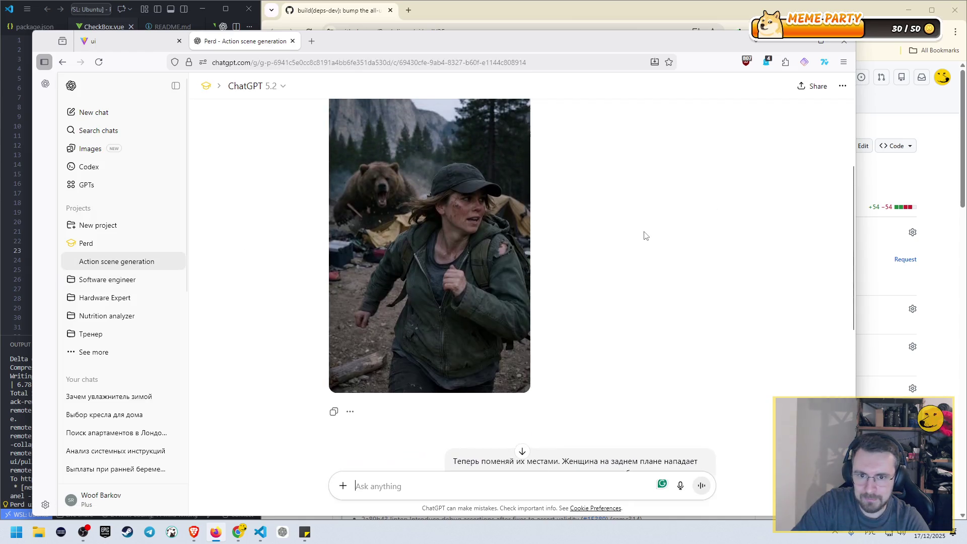
{"action": "left_click", "coordinate": [842, 86]}
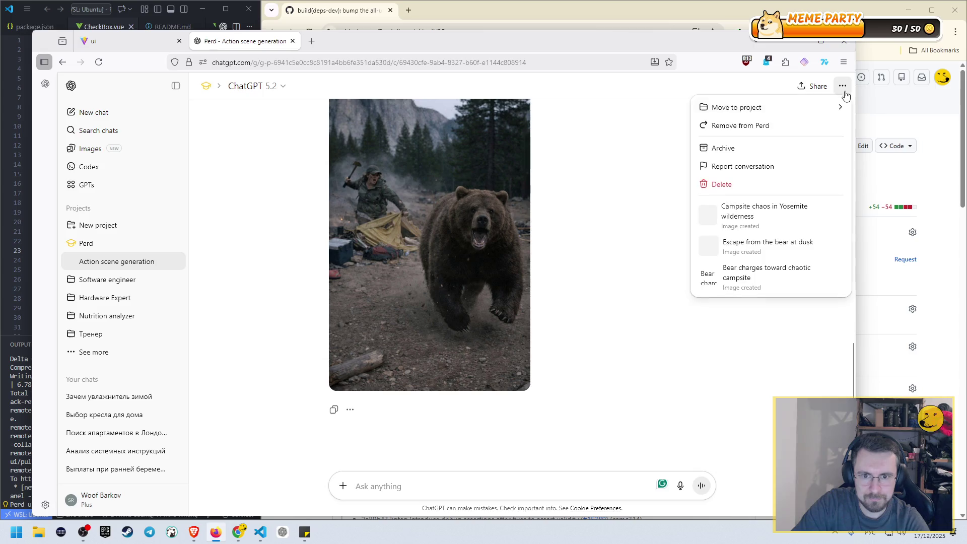
{"action": "left_click", "coordinate": [736, 149]}
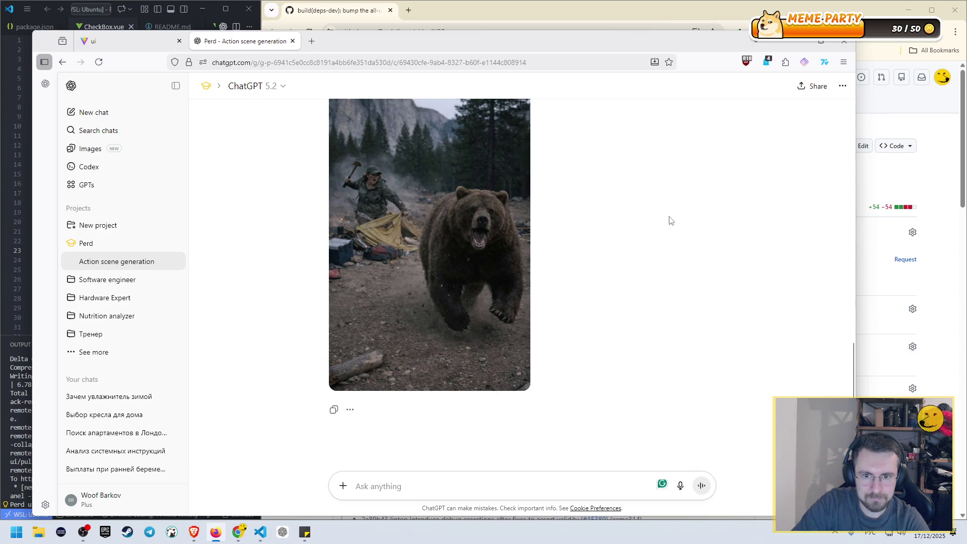
- Minimize the ChatGPT browser window and open a new tab
{"action": "scroll", "coordinate": [153, 277], "scroll_direction": "down", "scroll_amount": 7}
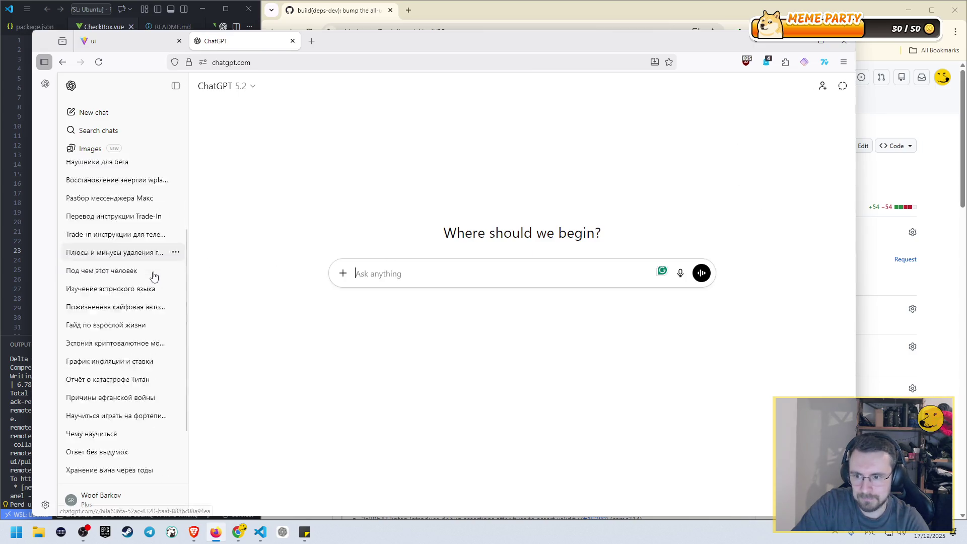
{"action": "scroll", "coordinate": [162, 271], "scroll_direction": "up", "scroll_amount": 5}
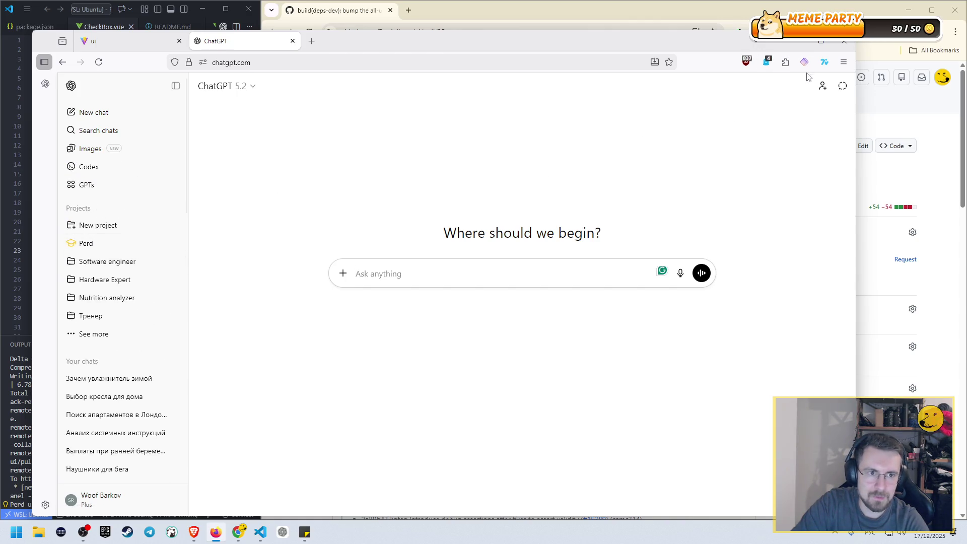
{"action": "left_click", "coordinate": [797, 44]}
{"action": "scroll", "coordinate": [496, 337], "scroll_direction": "down", "scroll_amount": 1}
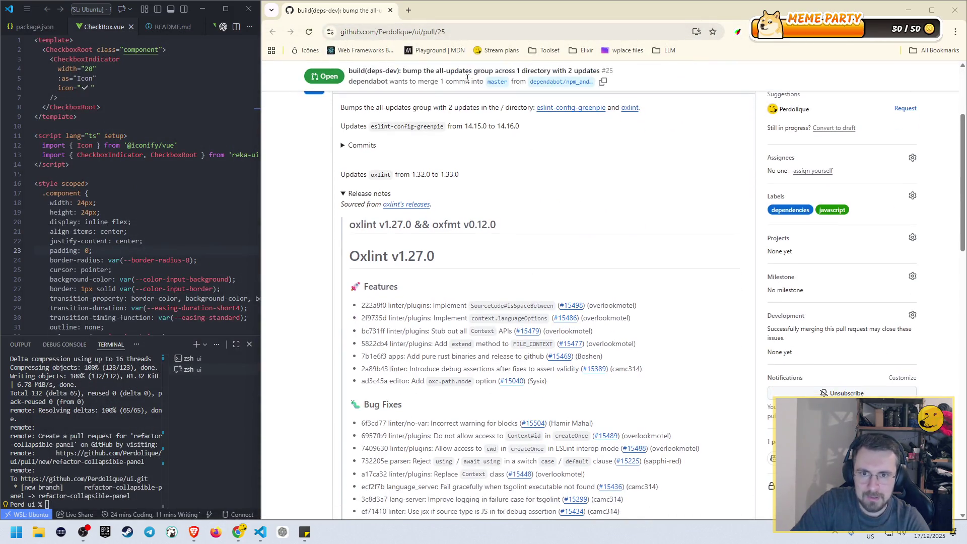
{"action": "left_click", "coordinate": [408, 10]}
- Close the GitHub pull request tab and widen the browser beside the editor
{"action": "left_click", "coordinate": [352, 10]}
{"action": "left_click", "coordinate": [391, 10]}
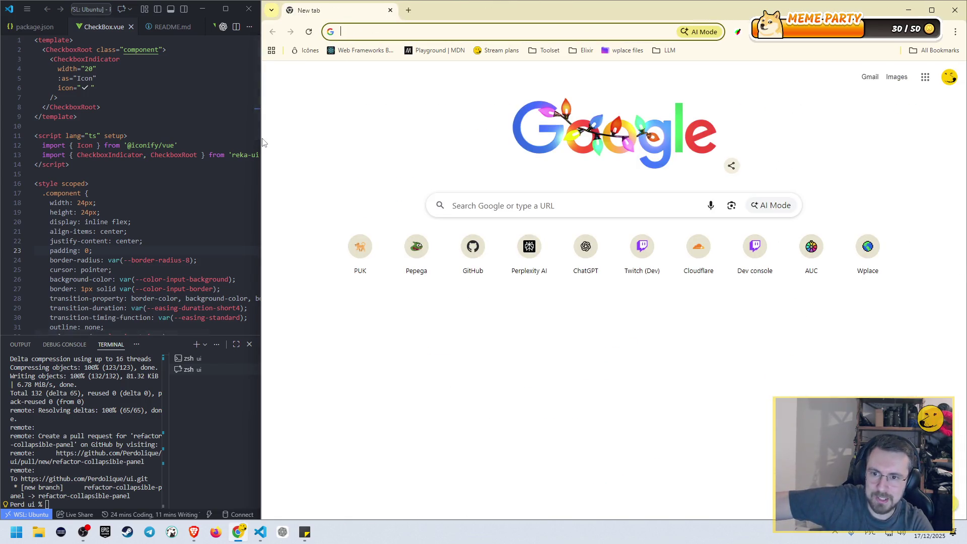
{"action": "left_click_drag", "start_coordinate": [261, 139], "coordinate": [258, 143]}
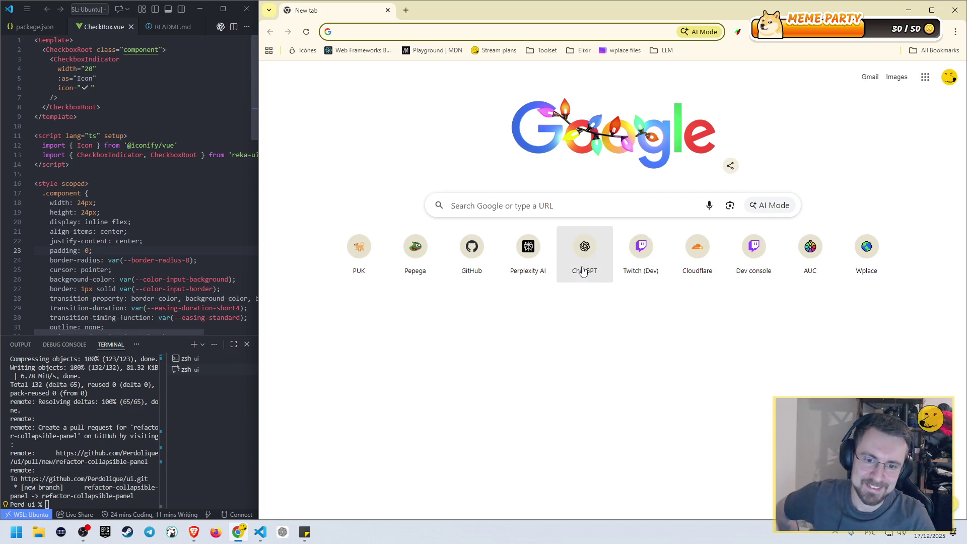
- Start typing 'chat' in the address bar, cancel it, and readjust the split
{"action": "left_click", "coordinate": [458, 33]}
{"action": "type", "text": "cga"}
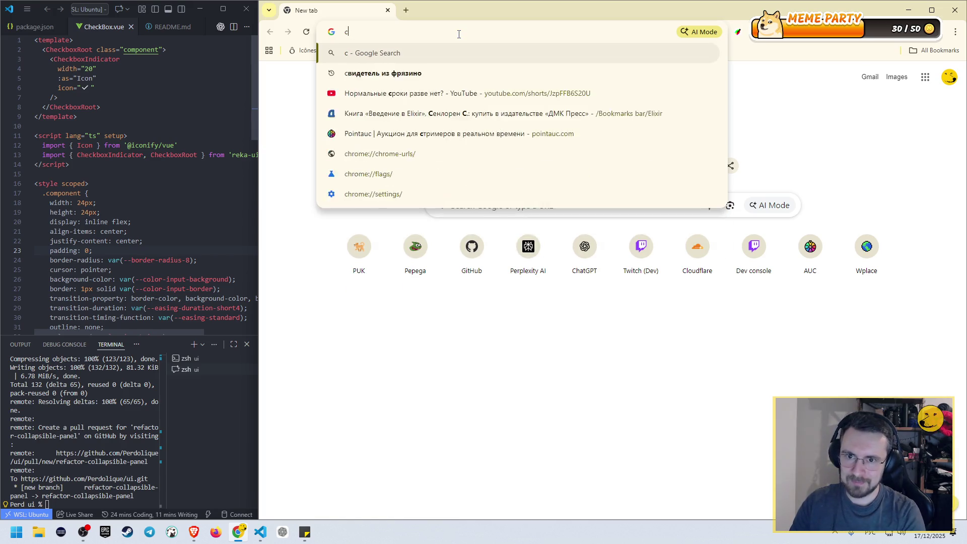
{"action": "key", "text": "Escape"}
{"action": "type", "text": "chatgpt.com"}
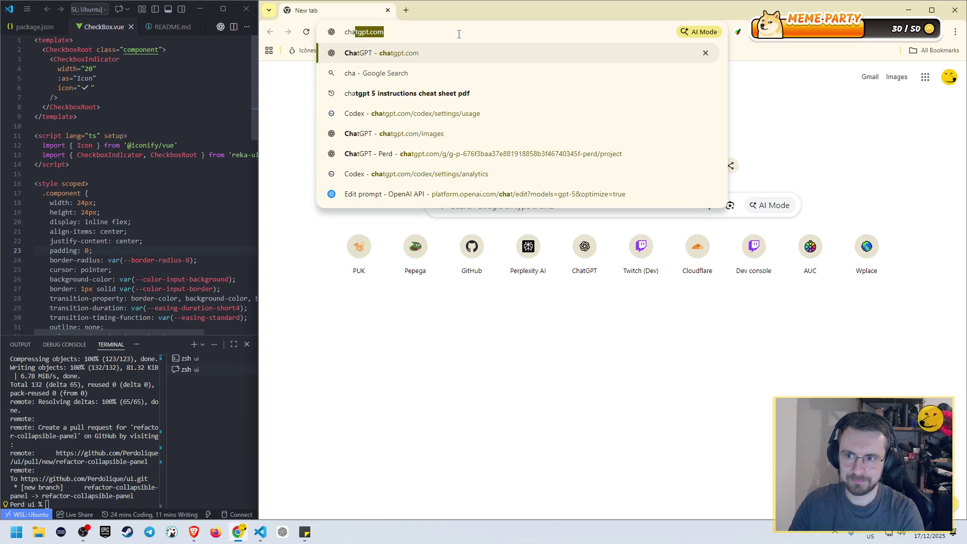
{"action": "type", "text": "t"}
{"action": "key", "text": "Escape"}
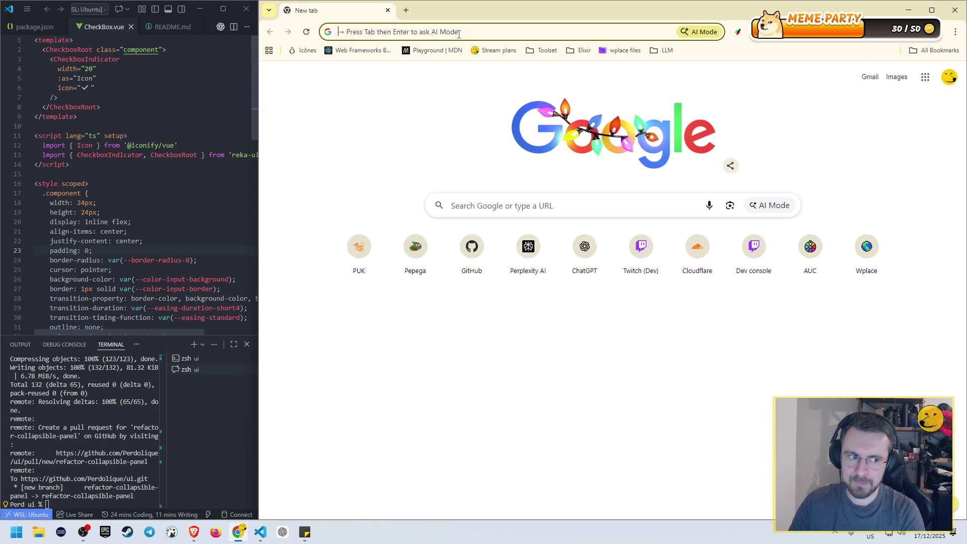
{"action": "left_click_drag", "start_coordinate": [261, 155], "coordinate": [259, 153]}
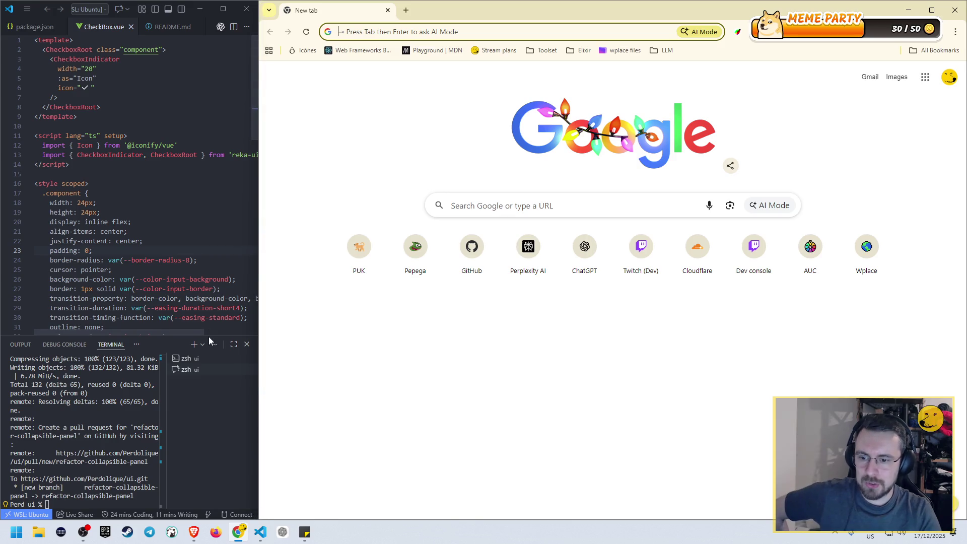
- Open the Twitch (Dev) shortcut and browse the Software and Game Development live channels
{"action": "left_click", "coordinate": [639, 251]}
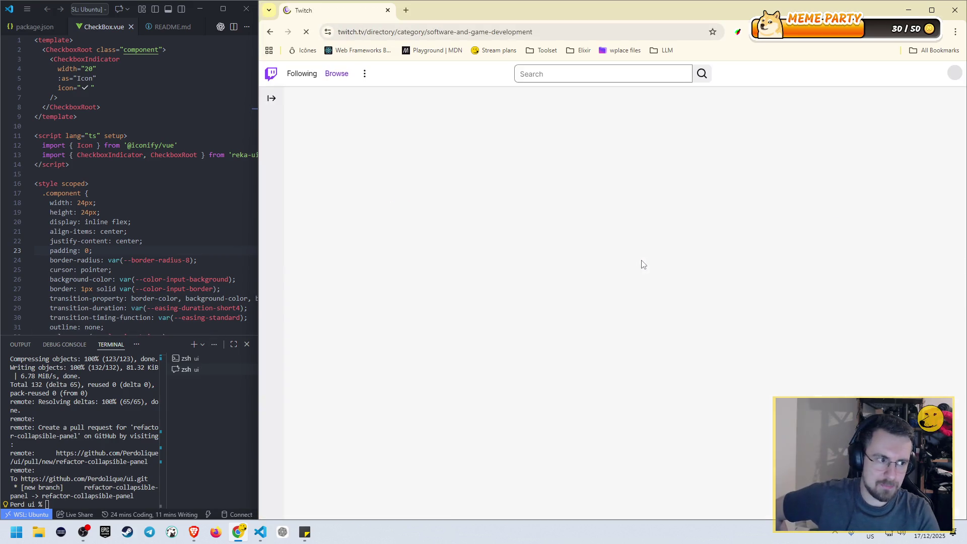
{"action": "scroll", "coordinate": [786, 228], "scroll_direction": "down", "scroll_amount": 2}
{"action": "scroll", "coordinate": [785, 227], "scroll_direction": "down", "scroll_amount": 2}
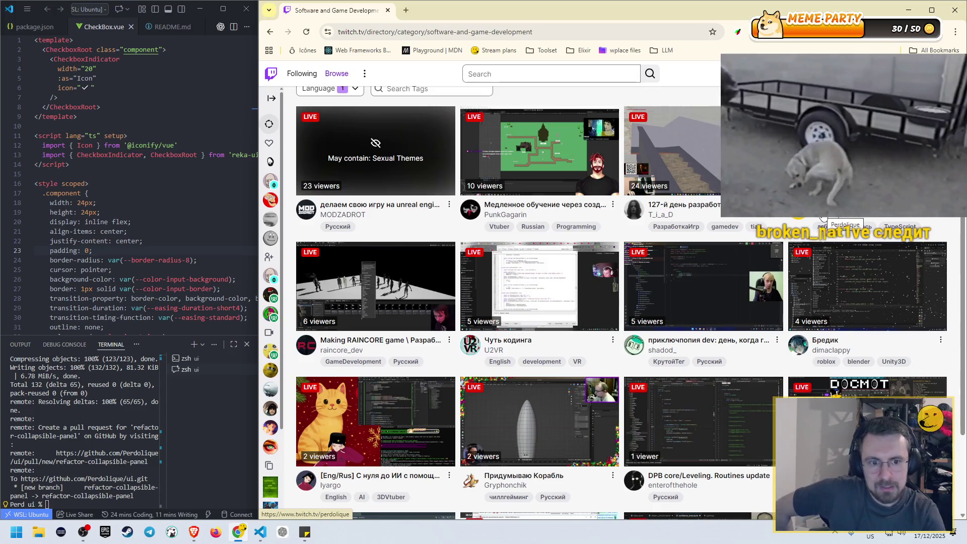
{"action": "scroll", "coordinate": [373, 179], "scroll_direction": "down", "scroll_amount": 1}
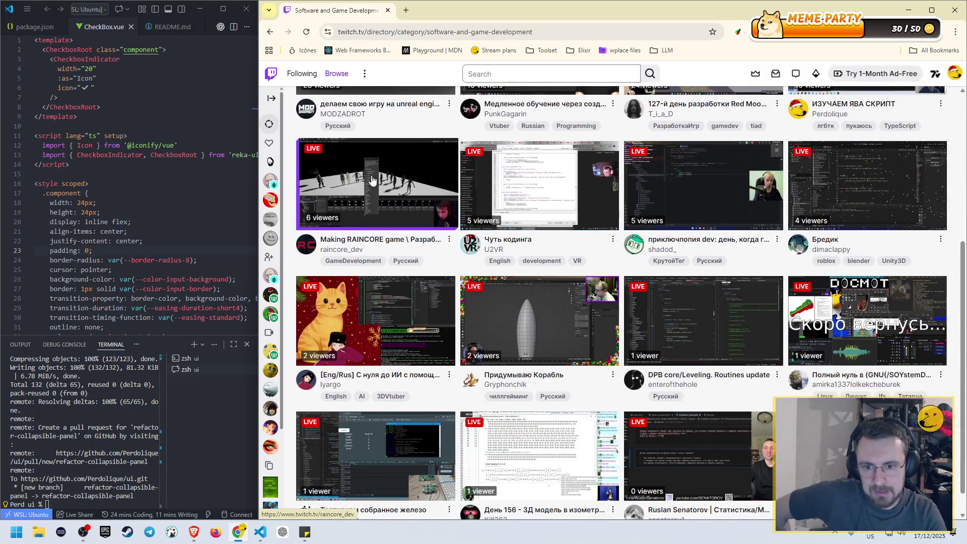
{"action": "scroll", "coordinate": [373, 177], "scroll_direction": "up", "scroll_amount": 3}
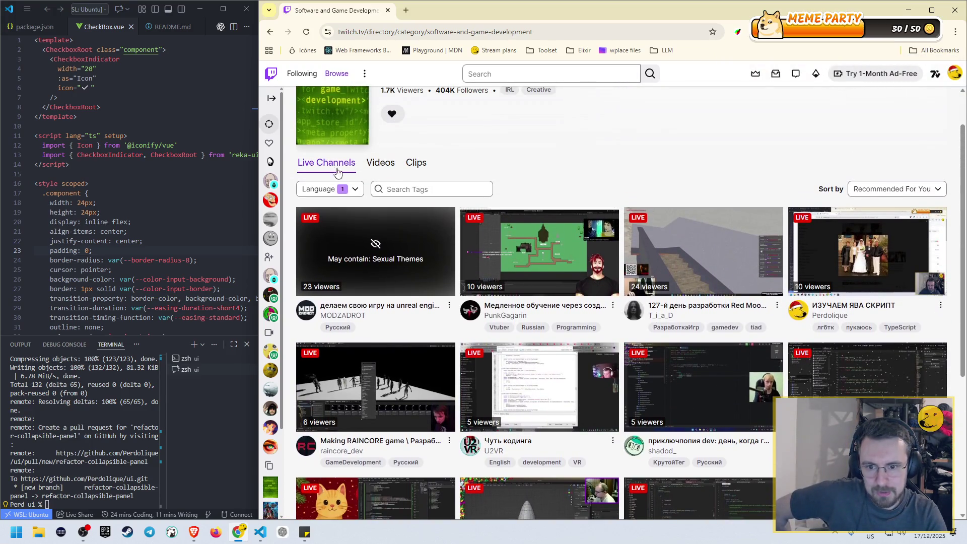
{"action": "scroll", "coordinate": [792, 242], "scroll_direction": "down", "scroll_amount": 2}
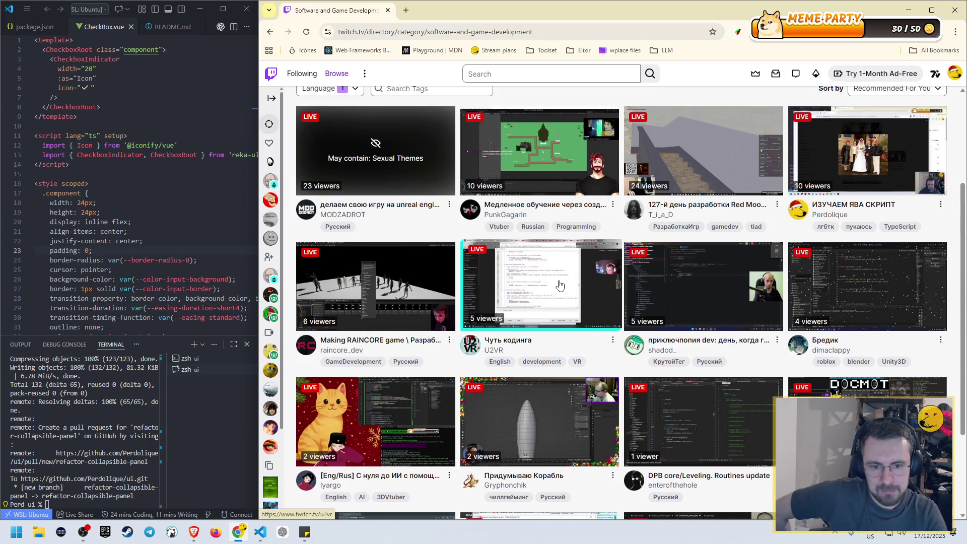
- Open the U2VR live stream and briefly watch it fullscreen
{"action": "left_click", "coordinate": [433, 10]}
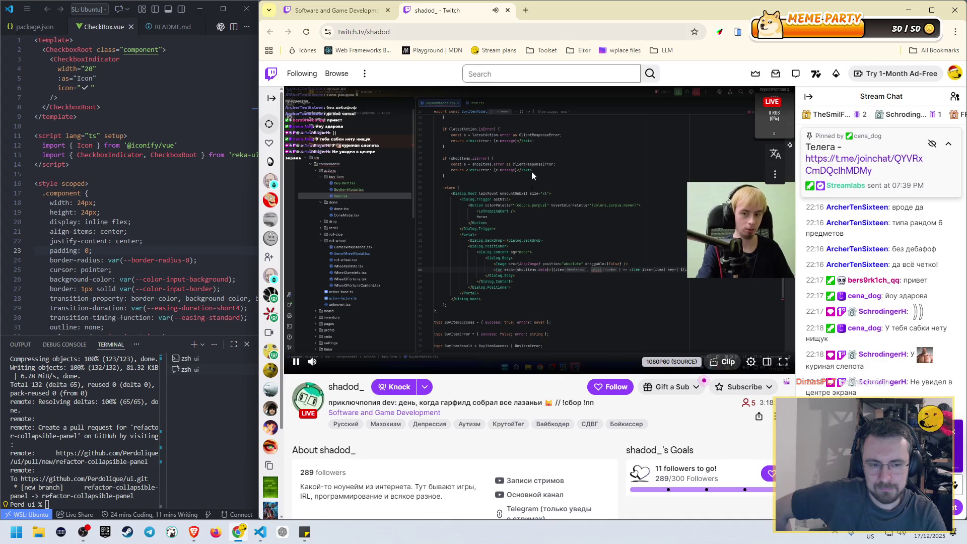
{"action": "double_click", "coordinate": [524, 203]}
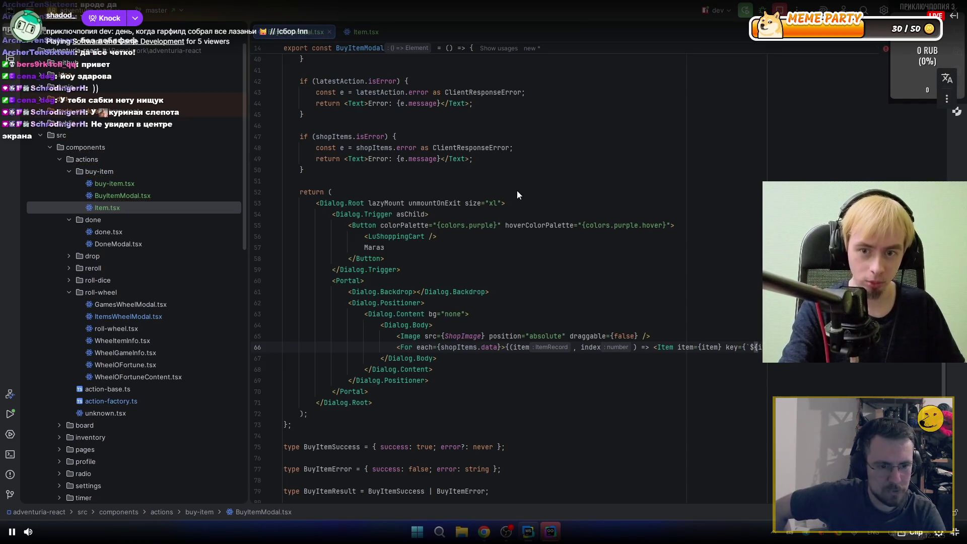
{"action": "key", "text": "Escape"}
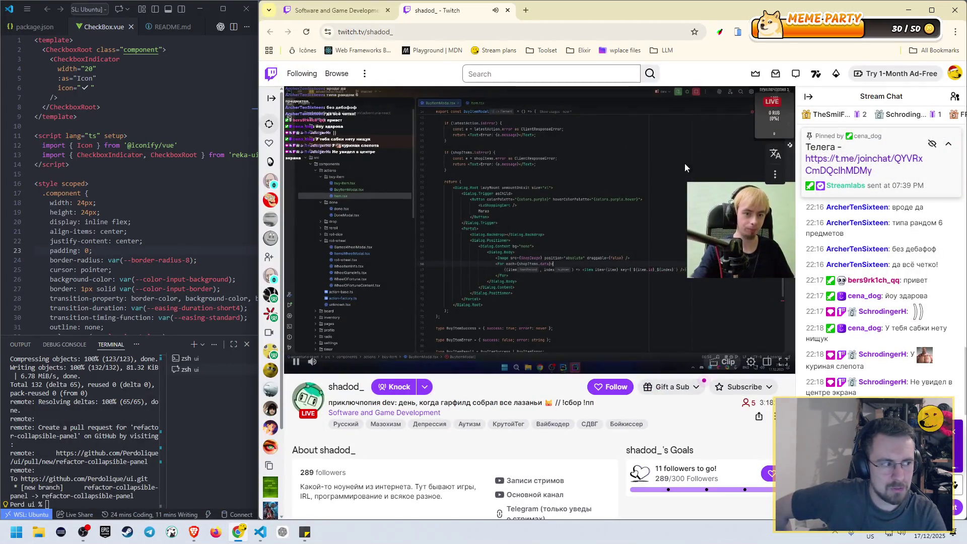
- Scroll the channel page, then toggle the stream fullscreen and back to the normal layout
{"action": "scroll", "coordinate": [603, 212], "scroll_direction": "down", "scroll_amount": 1}
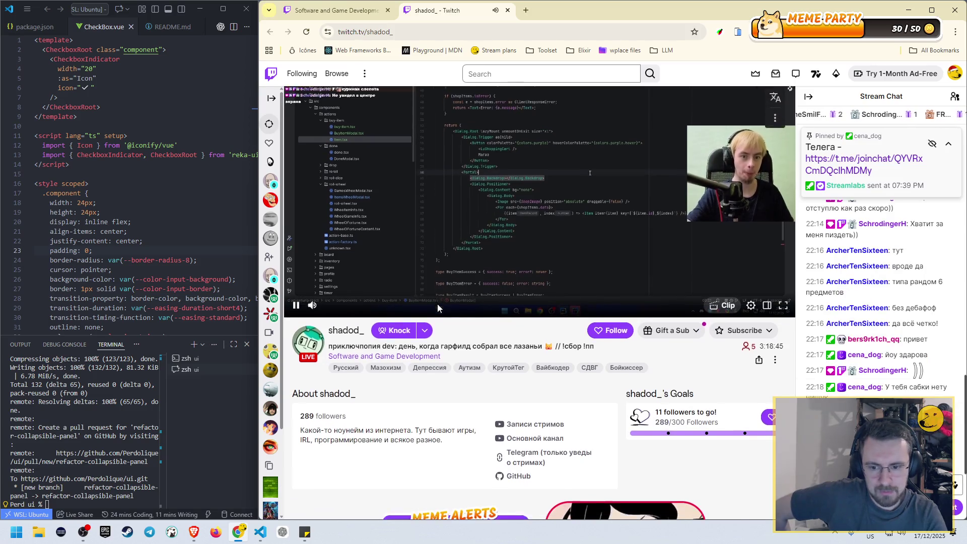
{"action": "scroll", "coordinate": [328, 330], "scroll_direction": "down", "scroll_amount": 1}
{"action": "left_click_drag", "start_coordinate": [329, 349], "coordinate": [362, 349]}
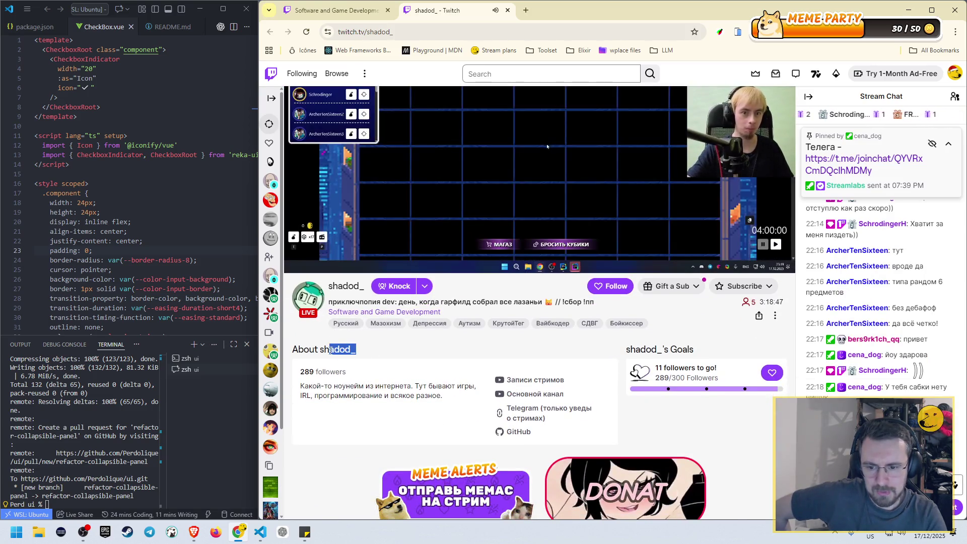
{"action": "scroll", "coordinate": [370, 365], "scroll_direction": "down", "scroll_amount": 1}
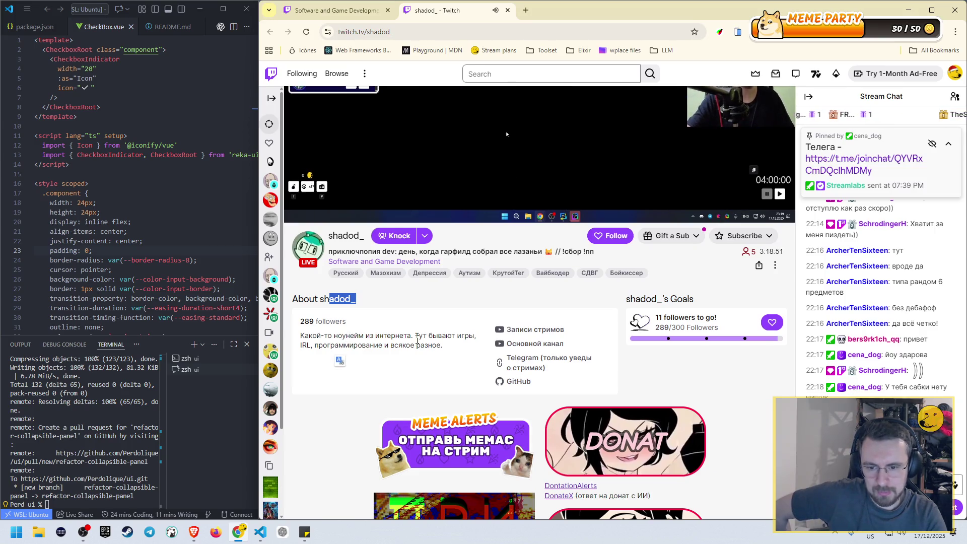
{"action": "scroll", "coordinate": [426, 332], "scroll_direction": "up", "scroll_amount": 3}
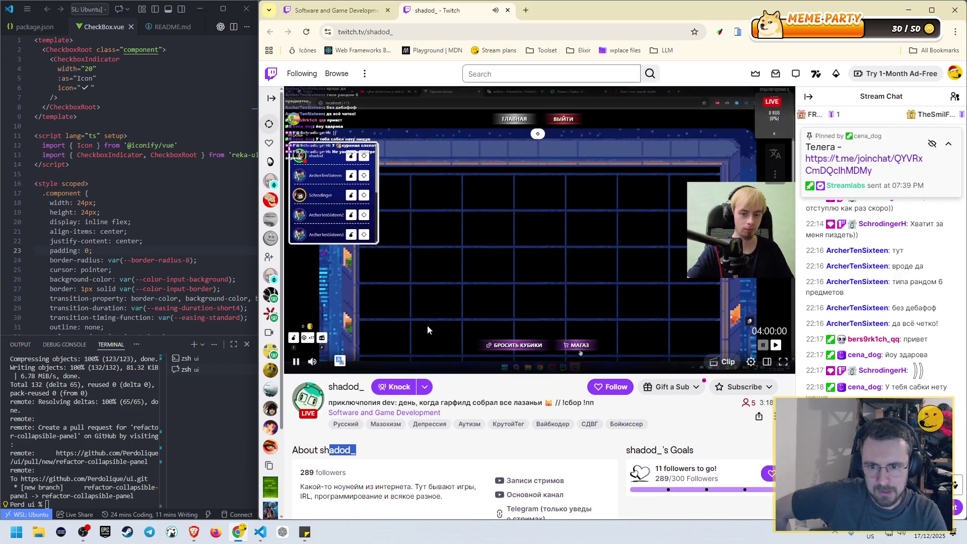
{"action": "double_click", "coordinate": [462, 276]}
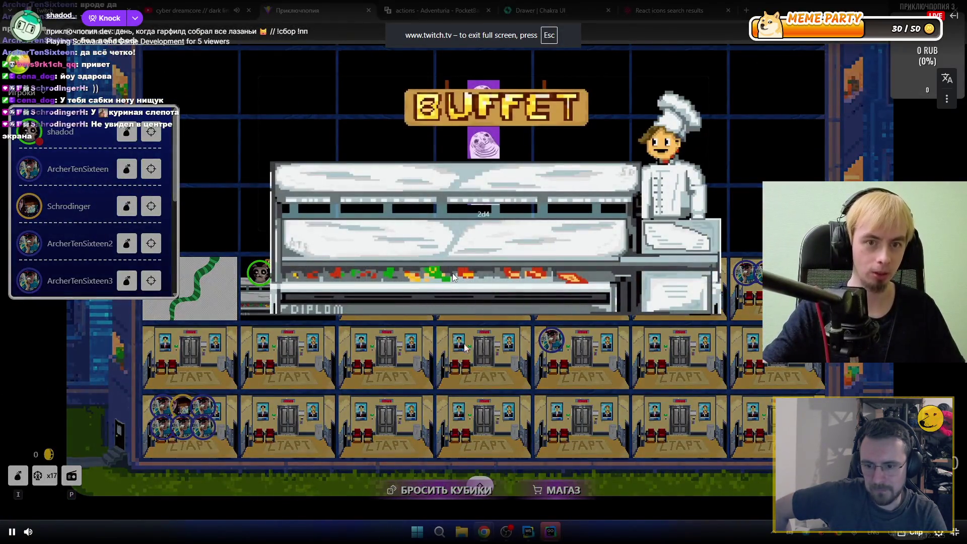
{"action": "mouse_move", "coordinate": [451, 271]}
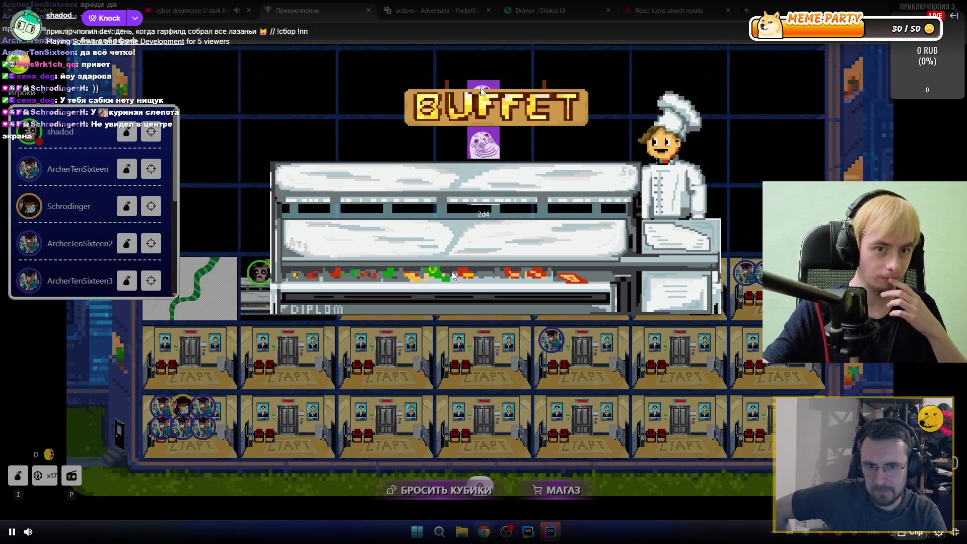
{"action": "double_click", "coordinate": [411, 248]}
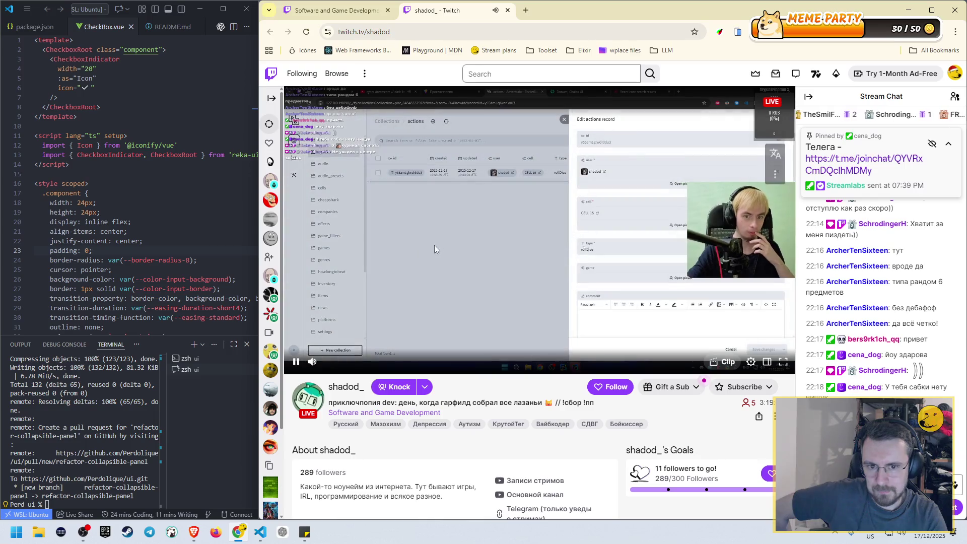
{"action": "scroll", "coordinate": [463, 243], "scroll_direction": "down", "scroll_amount": 2}
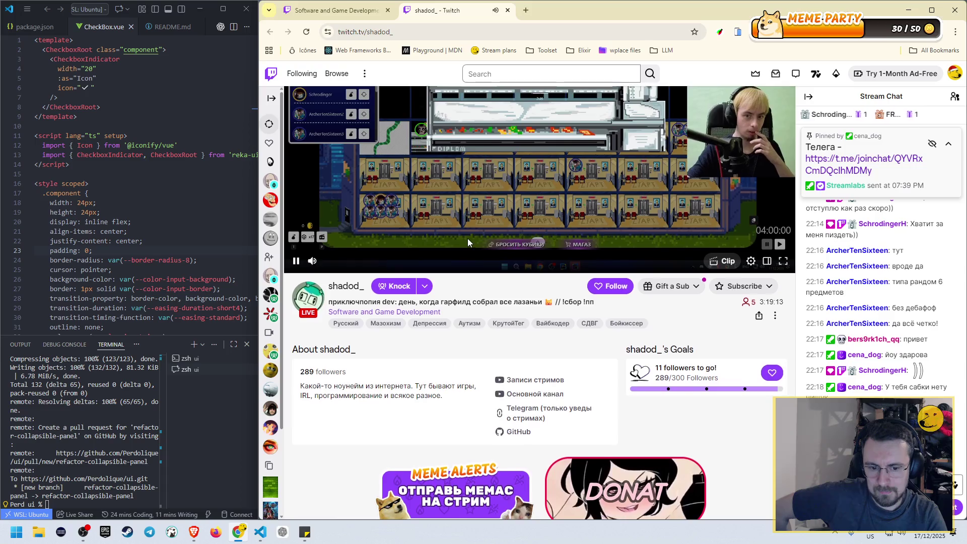
{"action": "scroll", "coordinate": [467, 241], "scroll_direction": "down", "scroll_amount": 5}
{"action": "scroll", "coordinate": [468, 242], "scroll_direction": "down", "scroll_amount": 2}
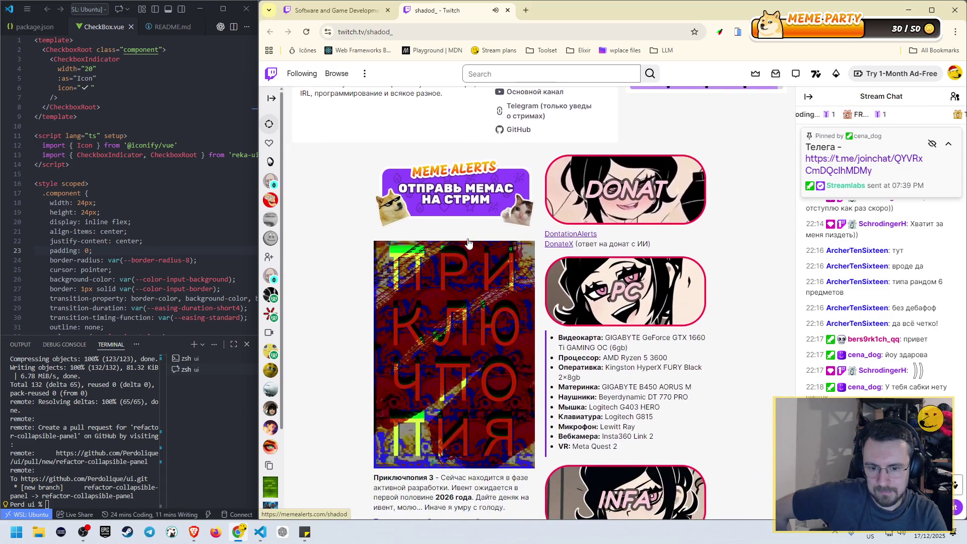
{"action": "scroll", "coordinate": [468, 241], "scroll_direction": "down", "scroll_amount": 1}
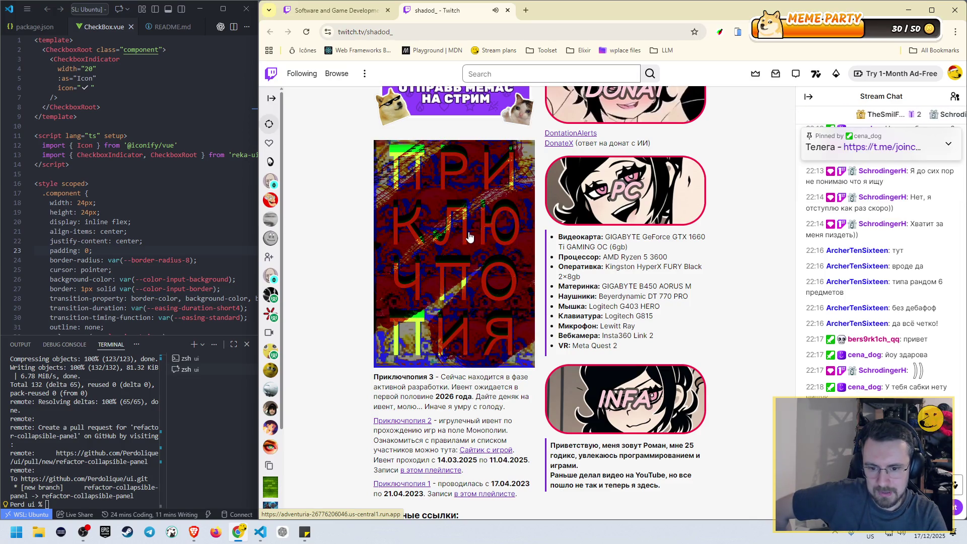
{"action": "scroll", "coordinate": [468, 236], "scroll_direction": "down", "scroll_amount": 3}
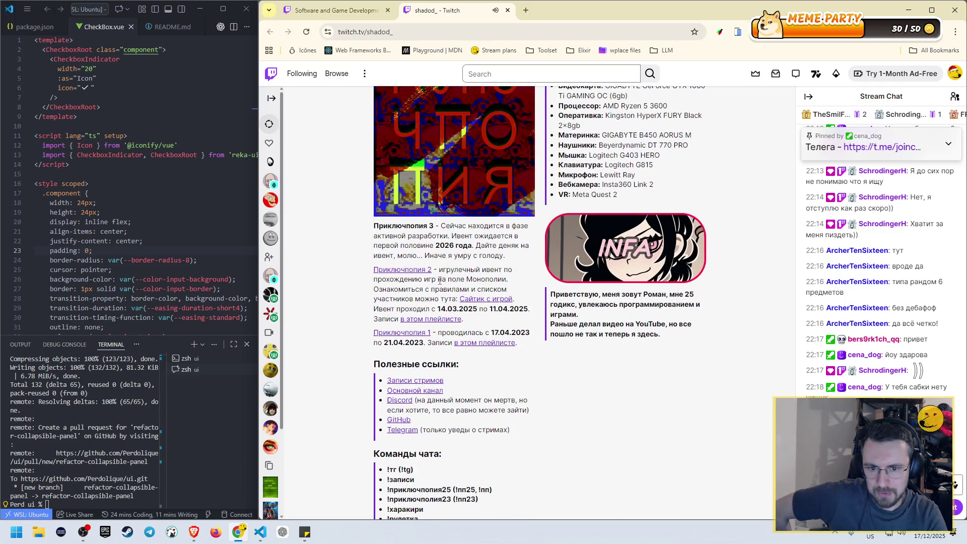
{"action": "scroll", "coordinate": [420, 276], "scroll_direction": "up", "scroll_amount": 4}
{"action": "scroll", "coordinate": [431, 282], "scroll_direction": "down", "scroll_amount": 2}
{"action": "scroll", "coordinate": [431, 282], "scroll_direction": "down", "scroll_amount": 2}
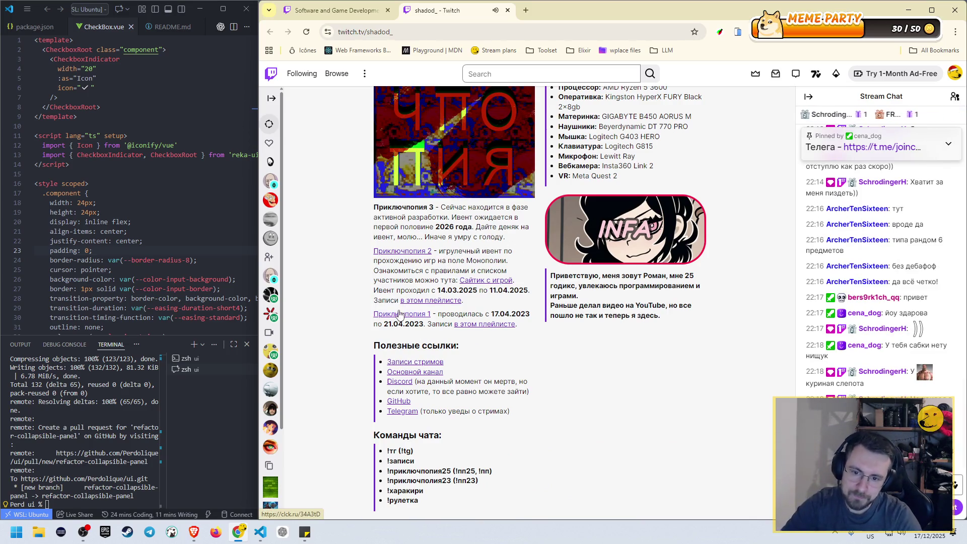
{"action": "left_click", "coordinate": [567, 12]}
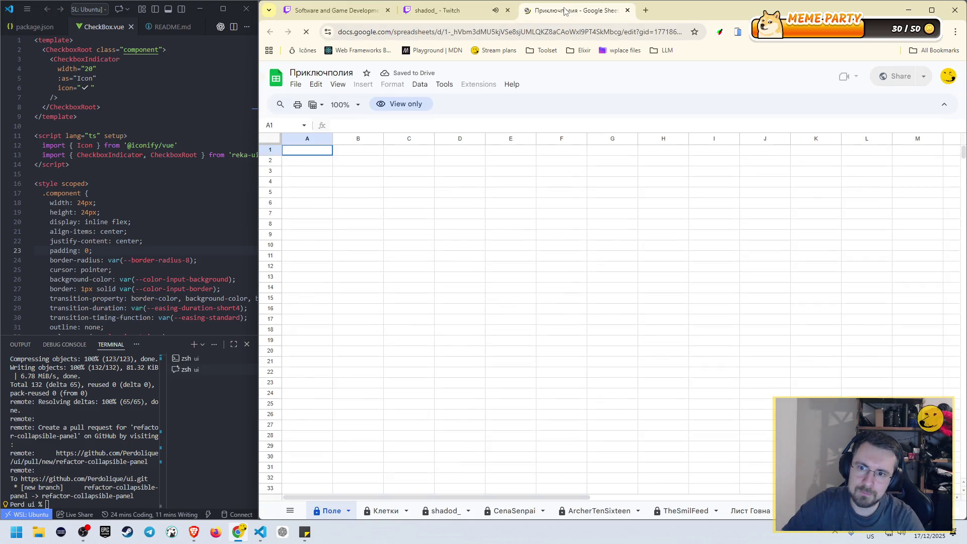
{"action": "middle_click", "coordinate": [565, 11]}
{"action": "scroll", "coordinate": [502, 198], "scroll_direction": "up", "scroll_amount": 10}
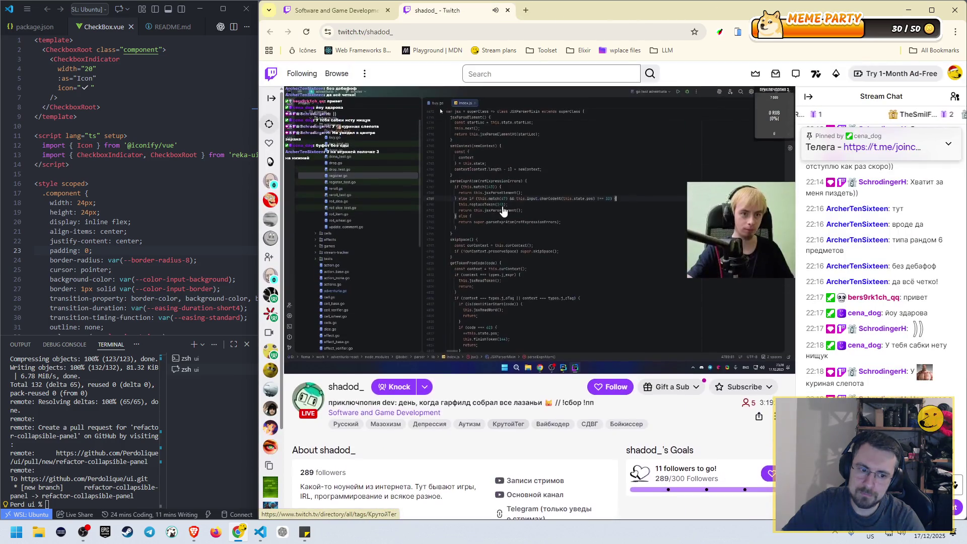
{"action": "middle_click", "coordinate": [483, 10]}
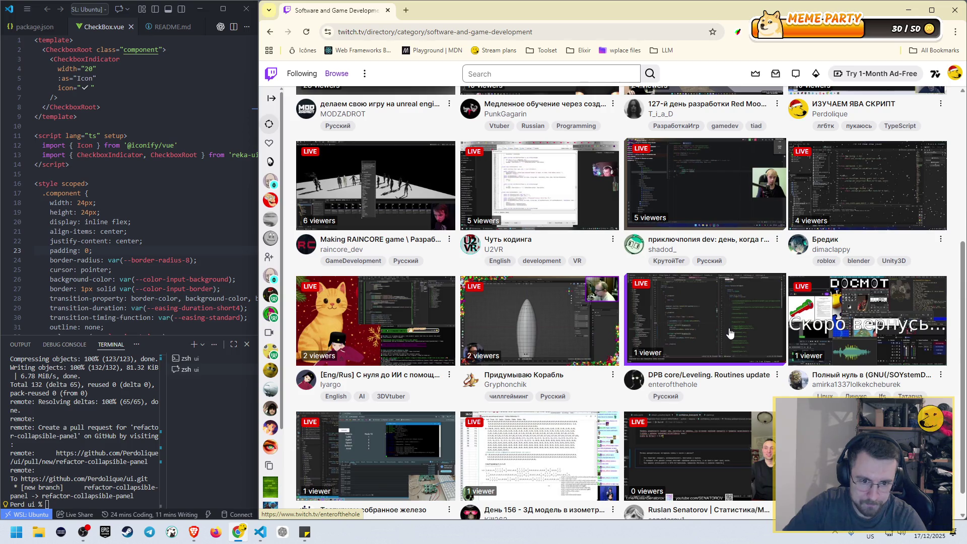
- Scroll the directory down to the smallest live dev streams and back up
{"action": "scroll", "coordinate": [908, 330], "scroll_direction": "down", "scroll_amount": 1}
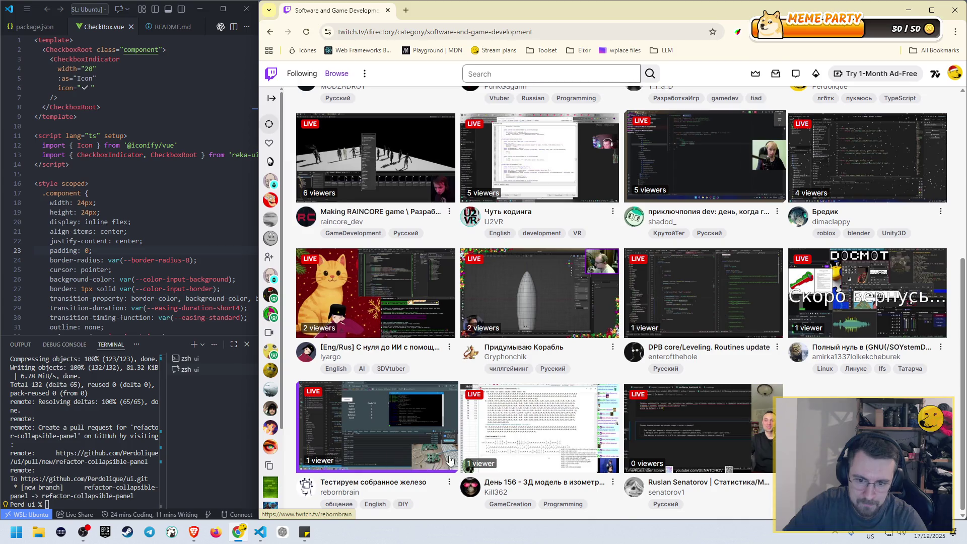
{"action": "scroll", "coordinate": [628, 427], "scroll_direction": "up", "scroll_amount": 1}
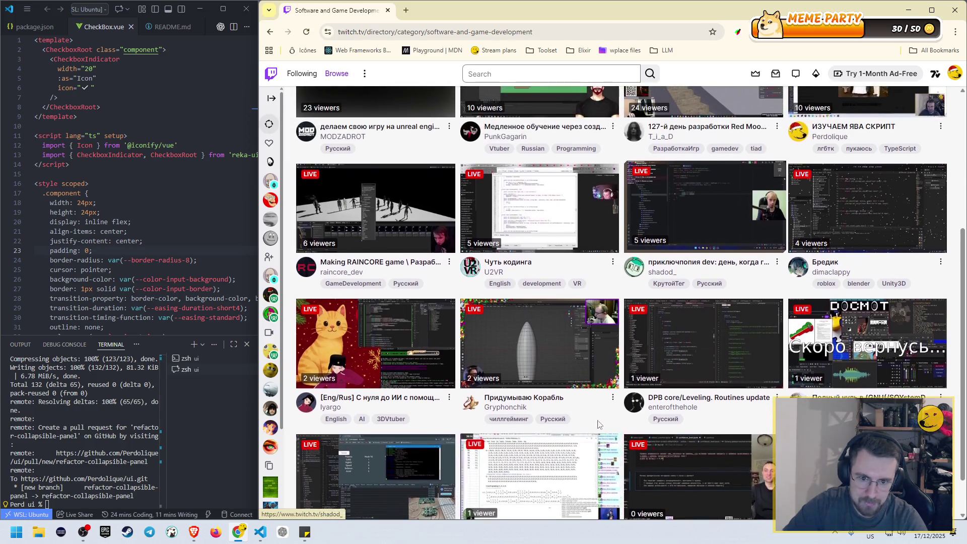
- Open the streamer's channel, toggle fullscreen three times, then return to the Software and Game Development category
{"action": "left_click", "coordinate": [720, 208]}
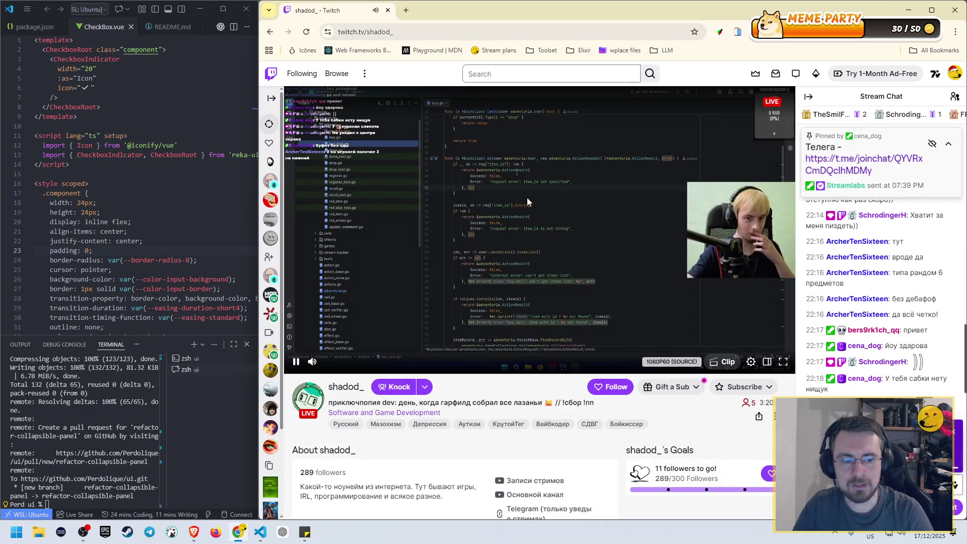
{"action": "double_click", "coordinate": [478, 224]}
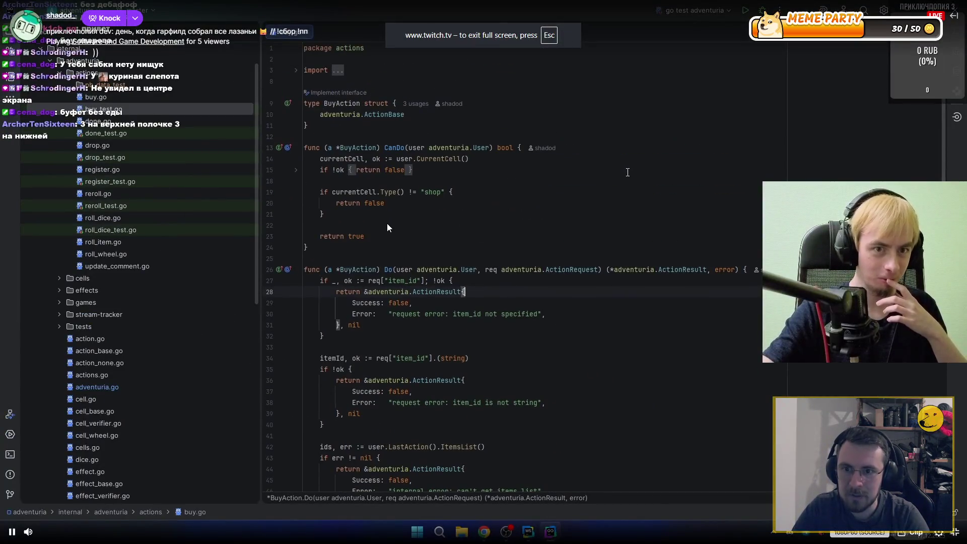
{"action": "double_click", "coordinate": [490, 207]}
{"action": "double_click", "coordinate": [585, 207]}
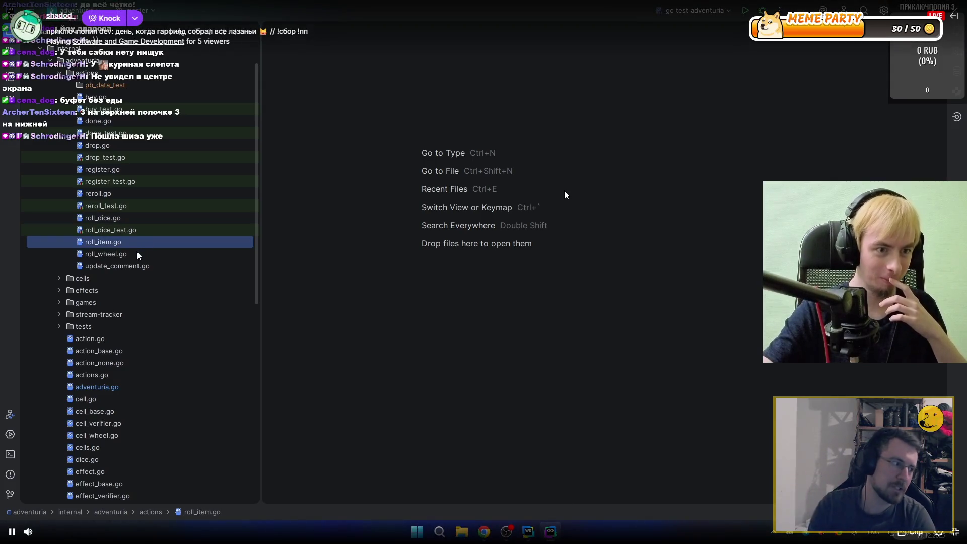
{"action": "double_click", "coordinate": [564, 191]}
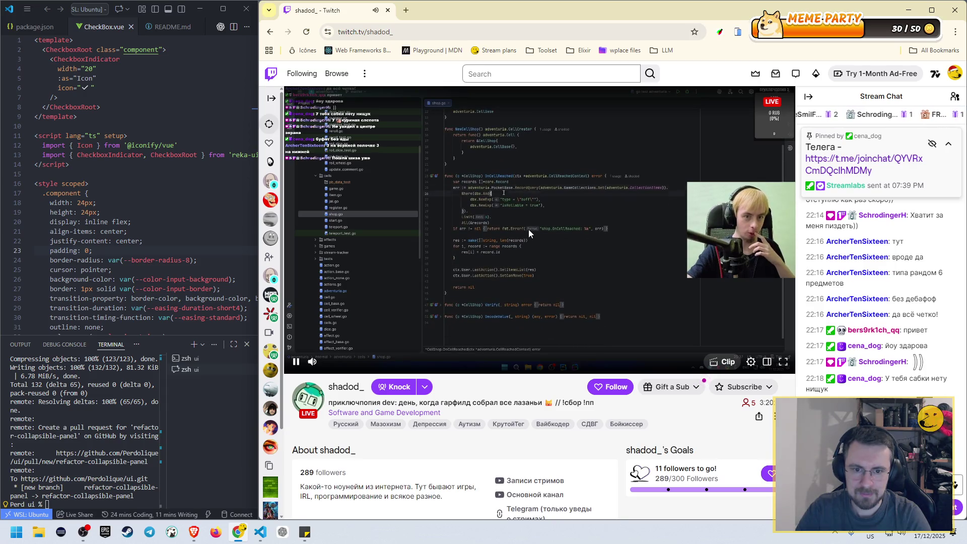
{"action": "double_click", "coordinate": [528, 231]}
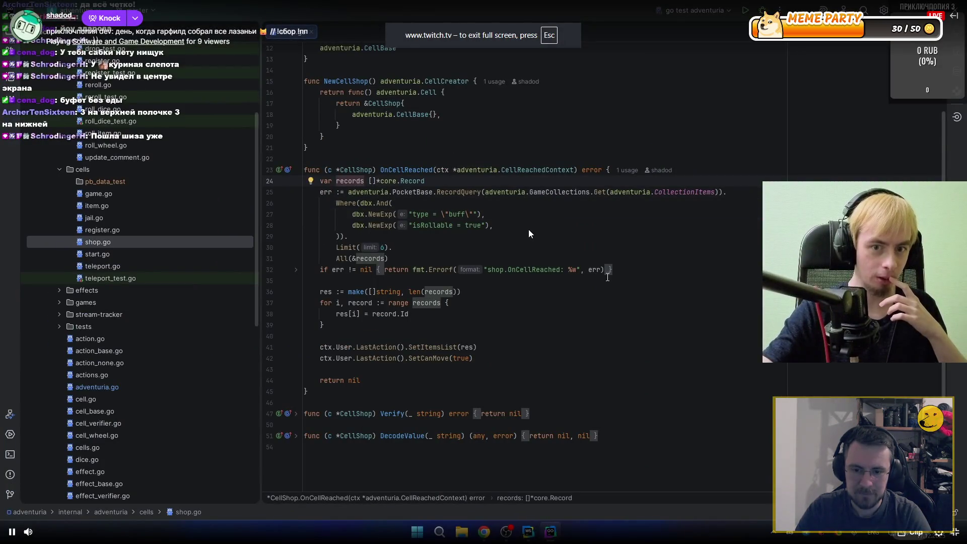
{"action": "double_click", "coordinate": [528, 229]}
{"action": "left_click", "coordinate": [384, 412]}
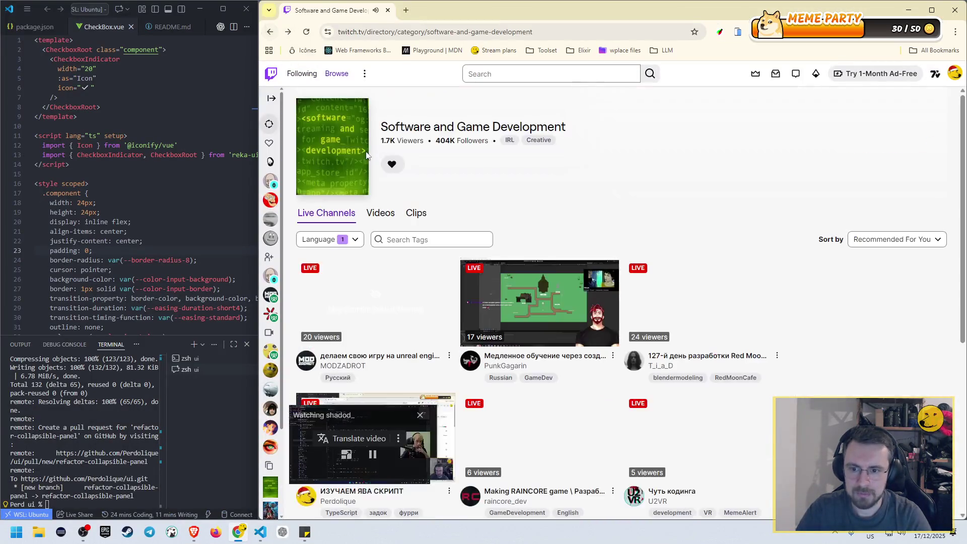